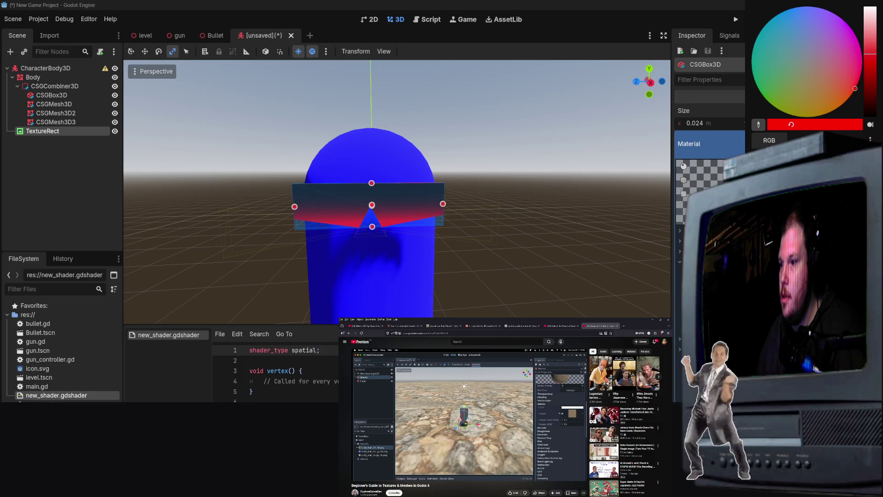
# - Shift the CSGBox3D visor's Albedo gradient colour from red to magenta
pyautogui.moveTo(861, 71); pyautogui.dragTo(854, 33)
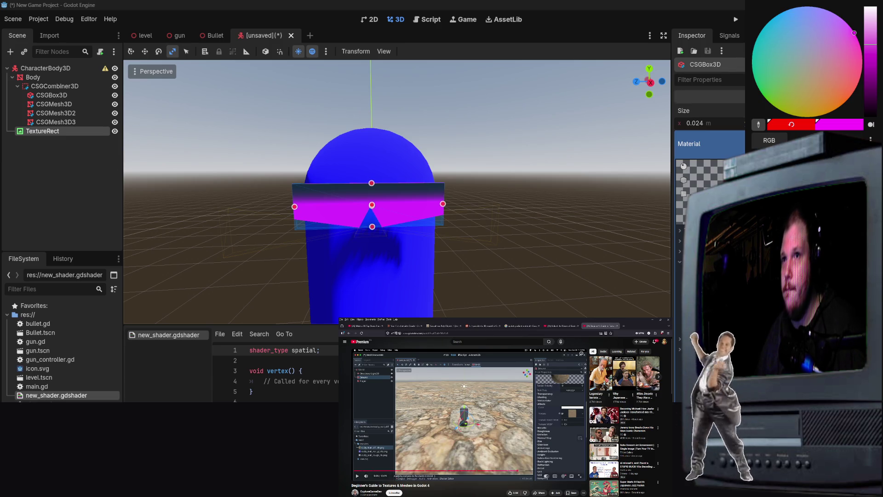
pyautogui.press('Escape')
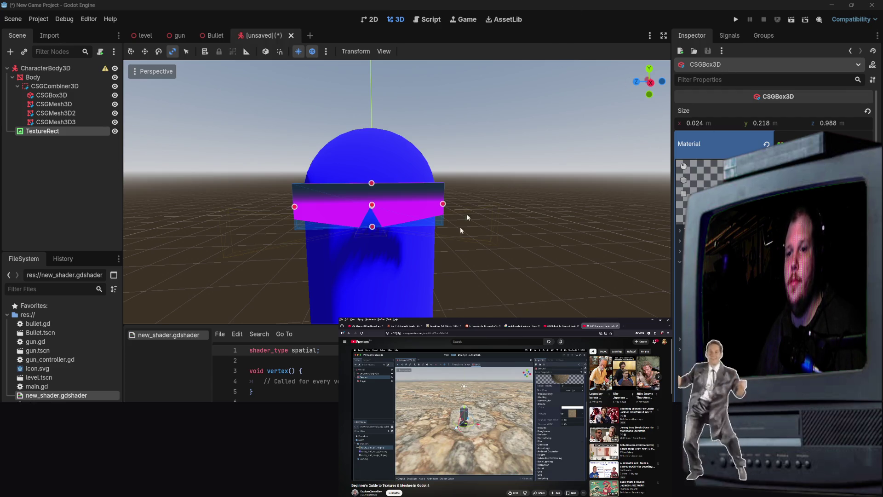
pyautogui.moveTo(460, 227)
pyautogui.mouseDown()
pyautogui.moveTo(413, 202)
pyautogui.moveTo(308, 180)
pyautogui.moveTo(340, 168)
pyautogui.moveTo(322, 166)
pyautogui.moveTo(411, 195)
pyautogui.mouseUp()
# - Select the CSGBox3D visor node and scroll the Inspector to its Material Albedo gradient texture
pyautogui.click(349, 169)
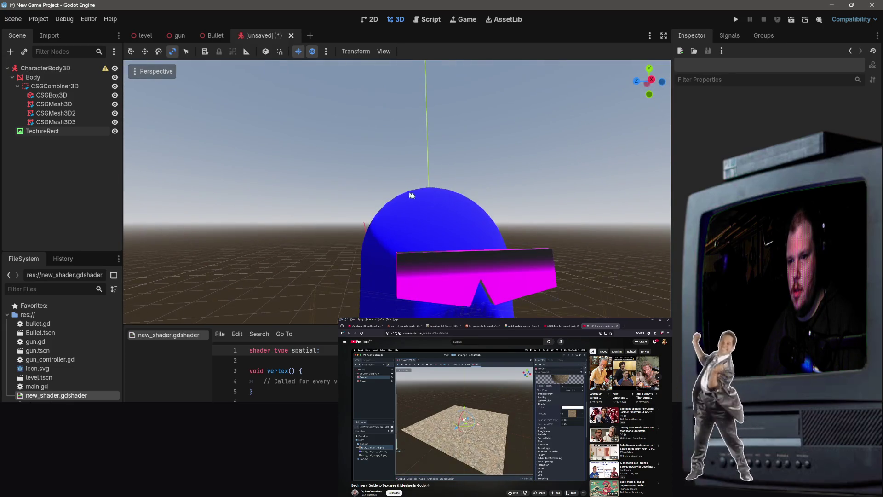
pyautogui.click(489, 258)
pyautogui.click(531, 273)
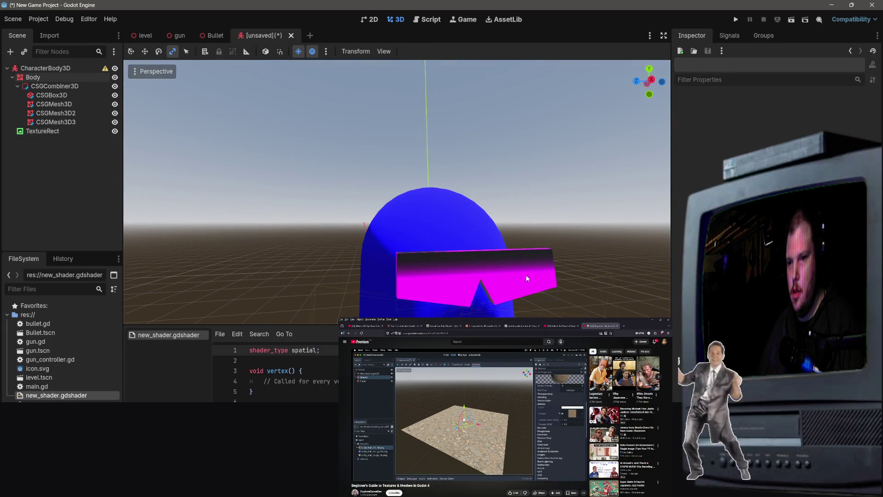
pyautogui.click(51, 95)
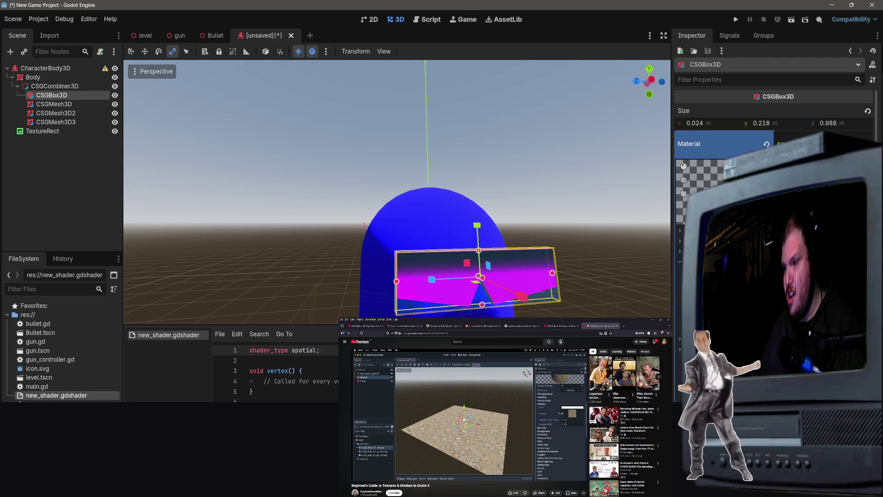
pyautogui.scroll(-4, 772, 184)
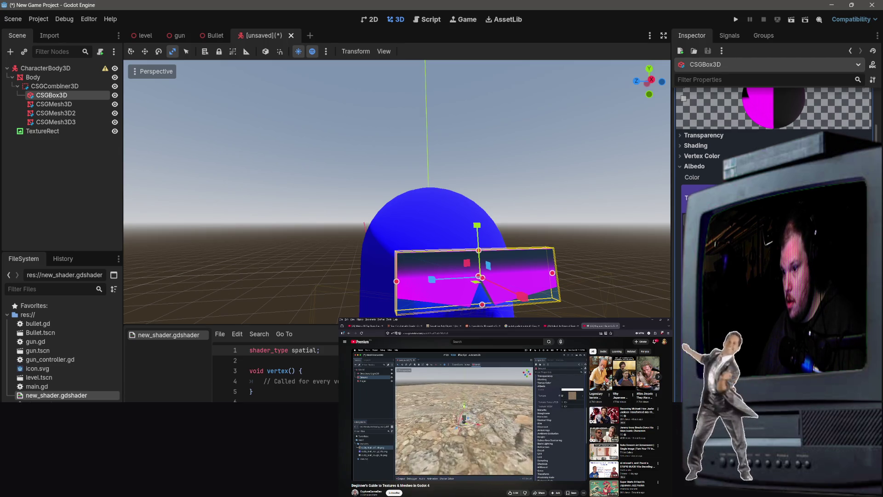
pyautogui.scroll(-4, 772, 138)
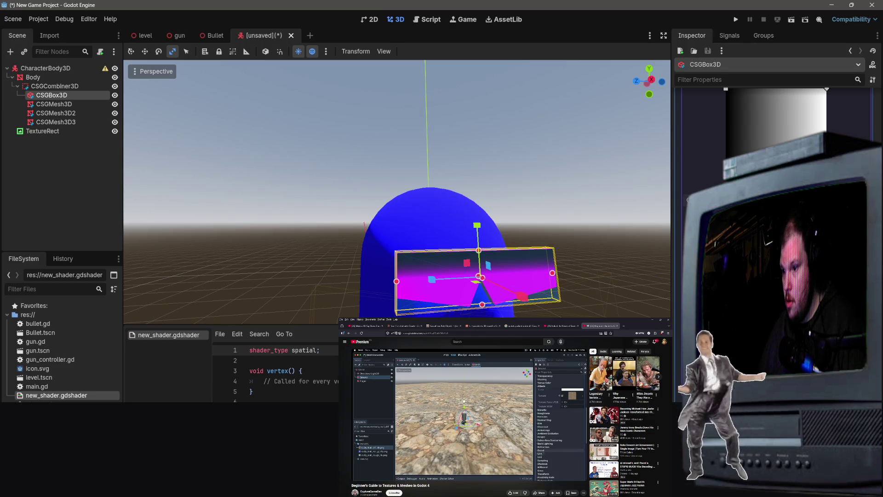
pyautogui.scroll(3, 772, 138)
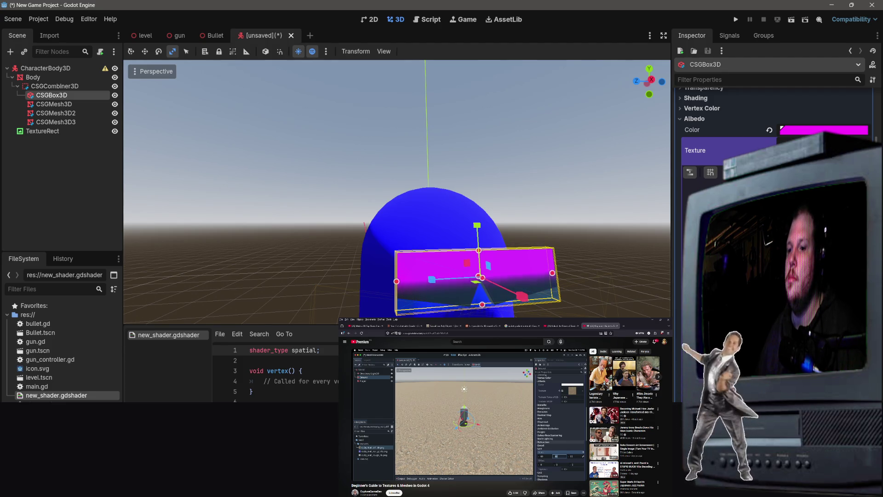
pyautogui.moveTo(459, 138); pyautogui.dragTo(482, 82)
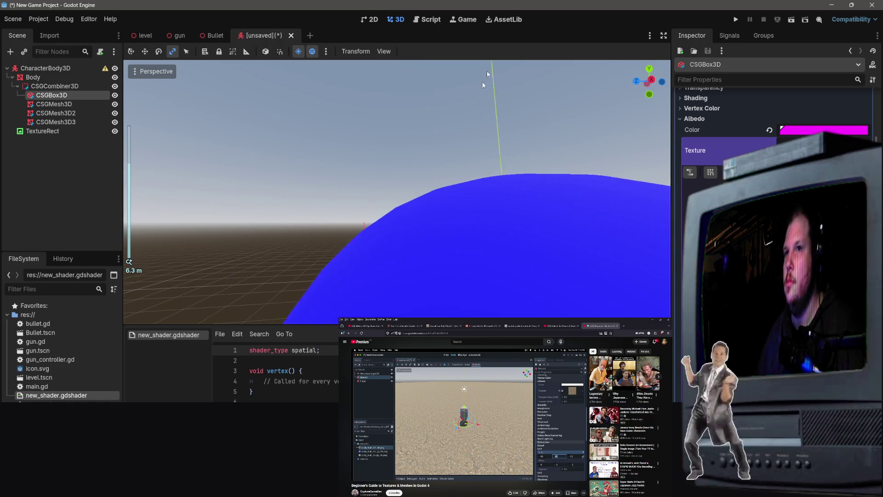
pyautogui.moveTo(579, 77)
pyautogui.mouseDown()
pyautogui.moveTo(442, 230)
pyautogui.moveTo(455, 197)
pyautogui.mouseUp()
pyautogui.click(537, 128)
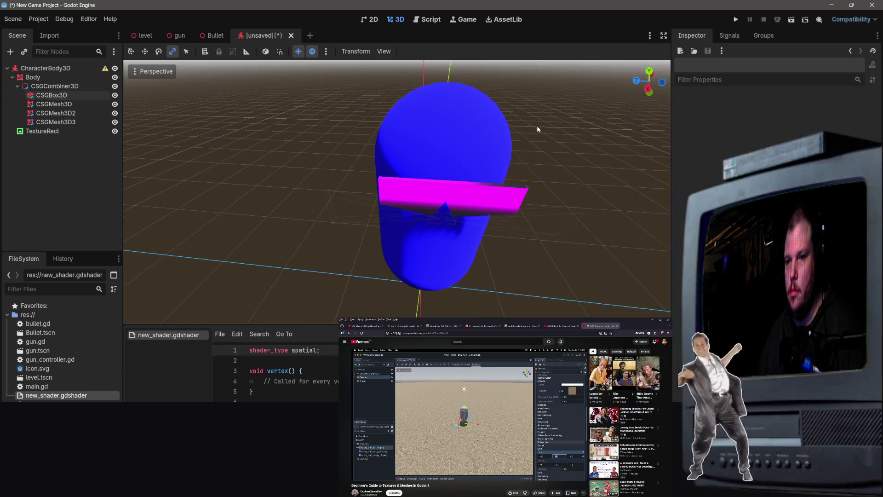
pyautogui.click(500, 211)
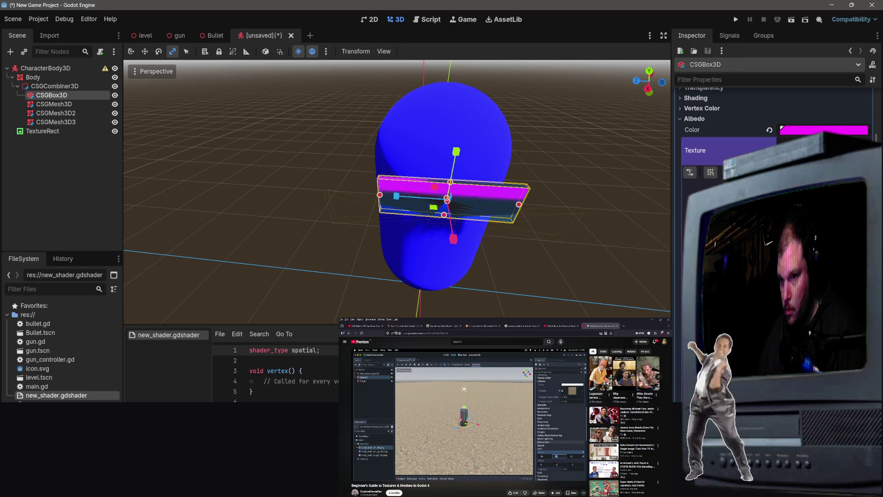
pyautogui.moveTo(609, 226)
pyautogui.mouseDown()
pyautogui.moveTo(557, 188)
pyautogui.moveTo(575, 189)
pyautogui.moveTo(506, 203)
pyautogui.moveTo(321, 212)
pyautogui.mouseUp()
pyautogui.click(575, 188)
pyautogui.click(426, 214)
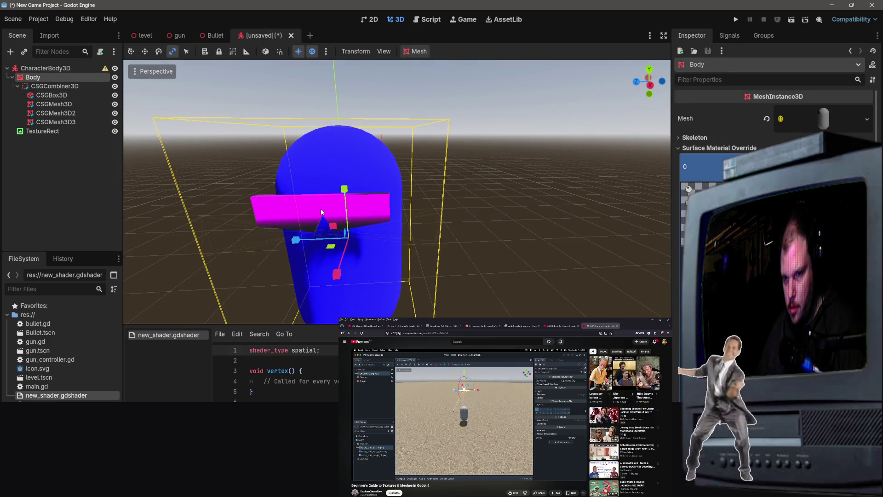
pyautogui.click(51, 95)
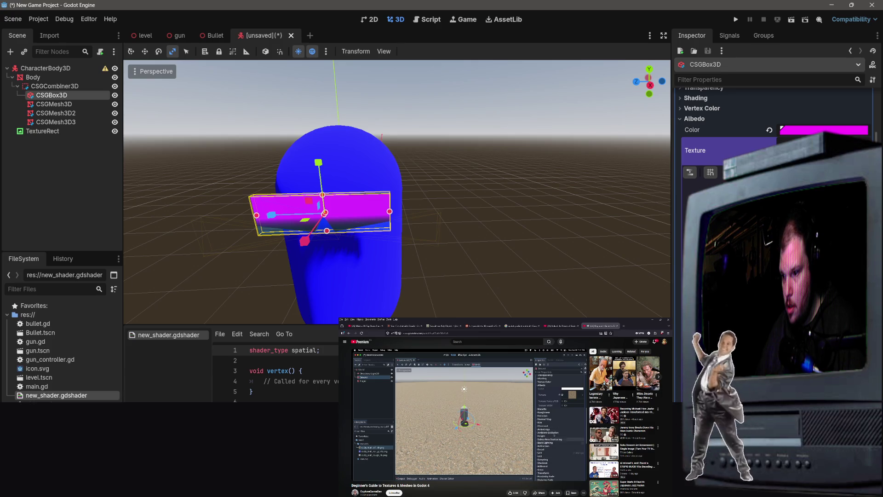
pyautogui.click(496, 239)
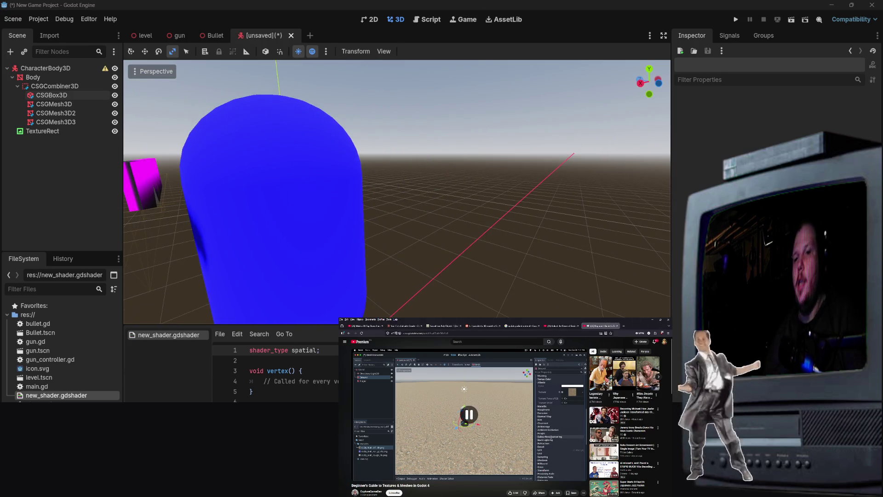
pyautogui.rightClick(93, 176)
pyautogui.moveTo(302, 299)
pyautogui.mouseDown()
pyautogui.moveTo(350, 258)
pyautogui.moveTo(377, 276)
pyautogui.moveTo(377, 207)
pyautogui.moveTo(386, 257)
pyautogui.moveTo(396, 239)
pyautogui.moveTo(380, 224)
pyautogui.mouseUp()
pyautogui.click(381, 224)
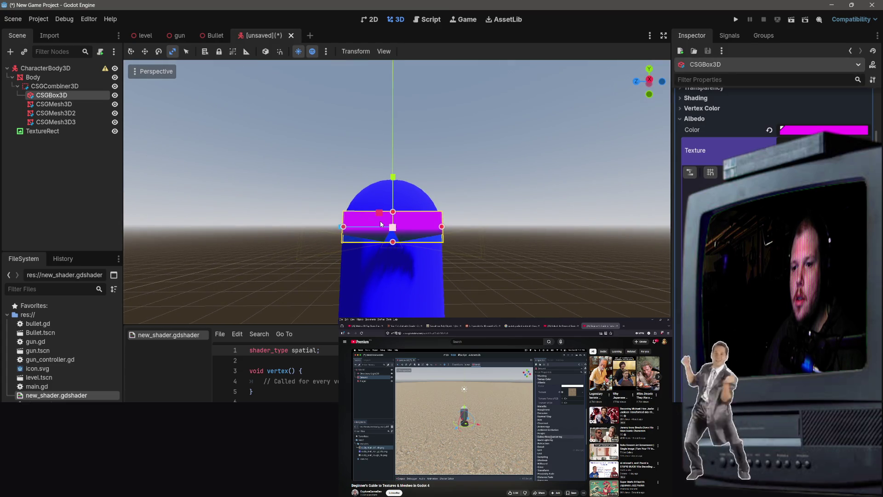
# - Set the visor's material colour to solid magenta, then close the picker and deselect
pyautogui.scroll(10, 772, 161)
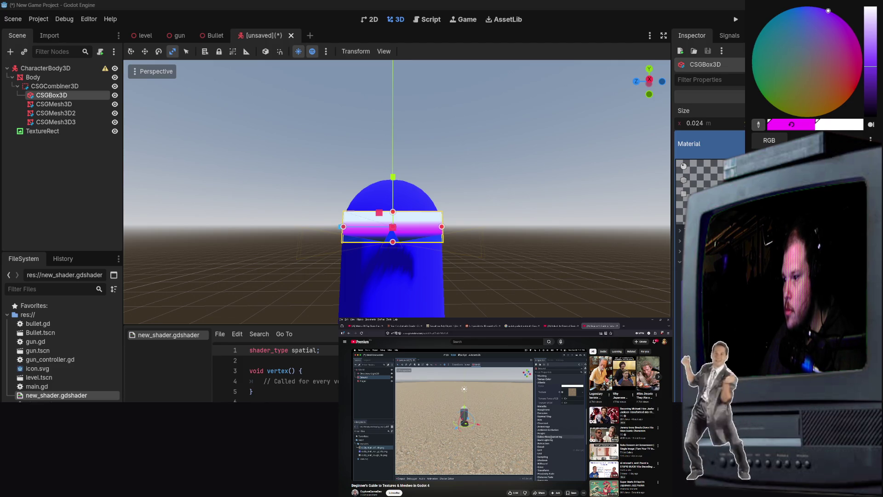
pyautogui.click(854, 33)
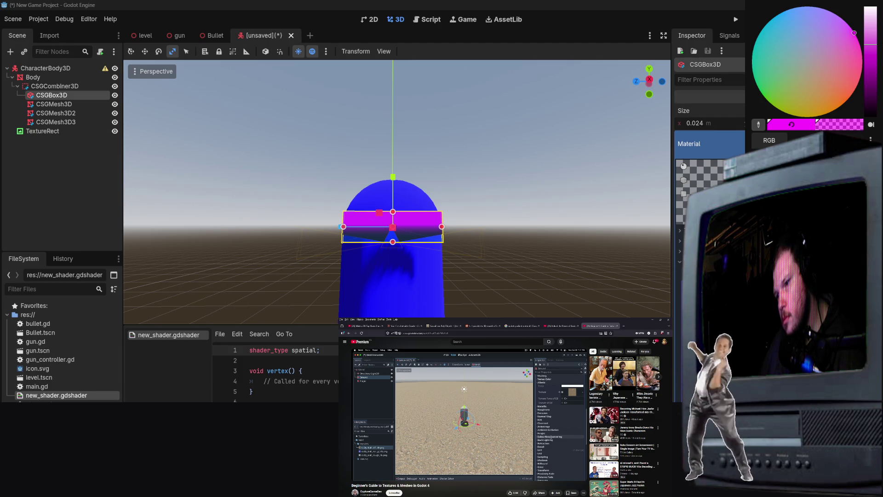
pyautogui.click(527, 225)
pyautogui.moveTo(527, 224)
pyautogui.mouseDown()
pyautogui.moveTo(552, 285)
pyautogui.moveTo(543, 304)
pyautogui.moveTo(612, 173)
pyautogui.moveTo(534, 172)
pyautogui.mouseUp()
pyautogui.click(612, 173)
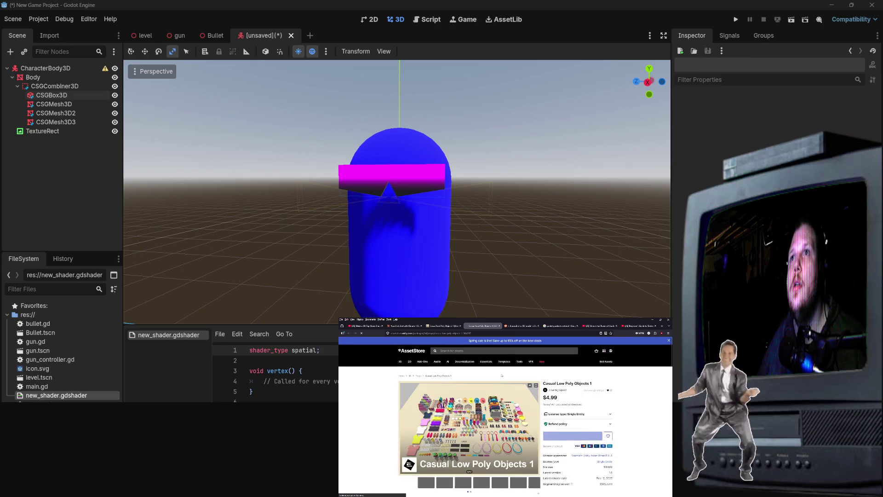
# - Filter itch.io listings to free assets, dropping the glasses tag in favour of the gun tag
pyautogui.scroll(-5, 575, 411)
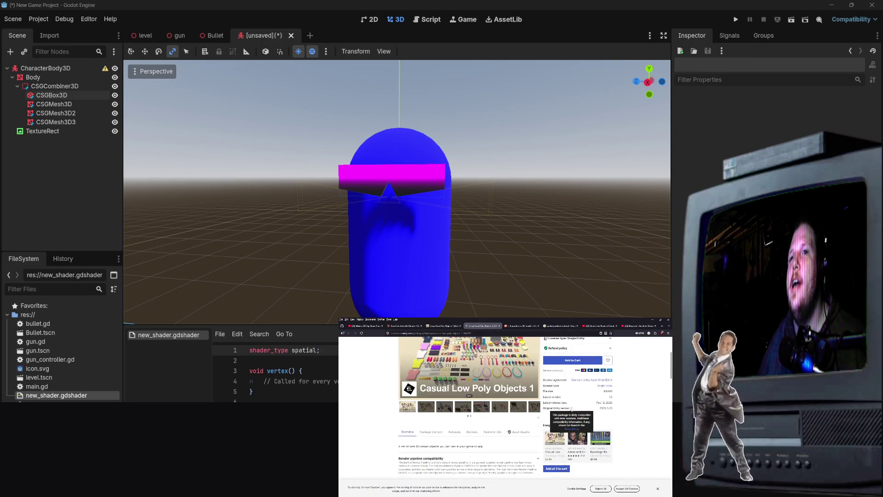
pyautogui.scroll(3, 575, 411)
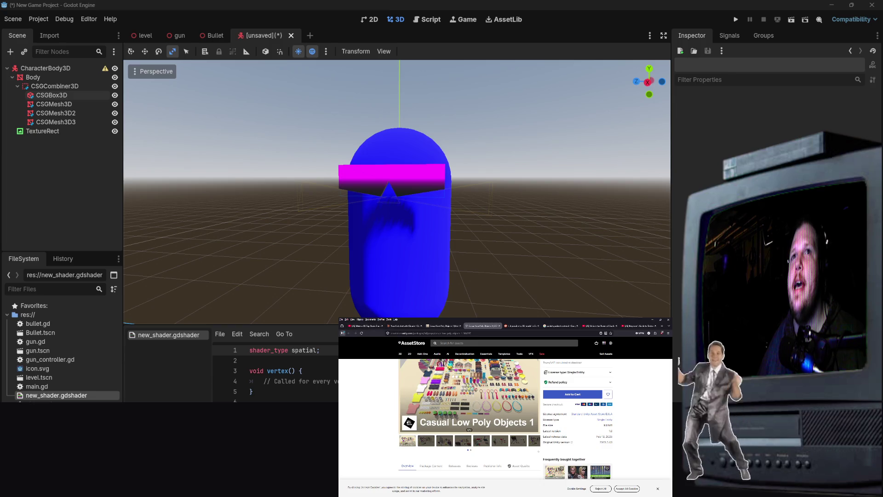
pyautogui.click(446, 326)
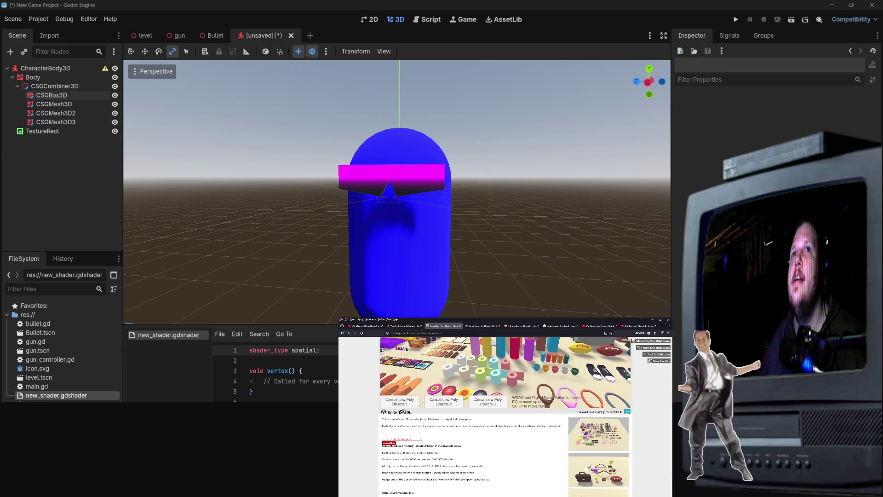
pyautogui.click(350, 332)
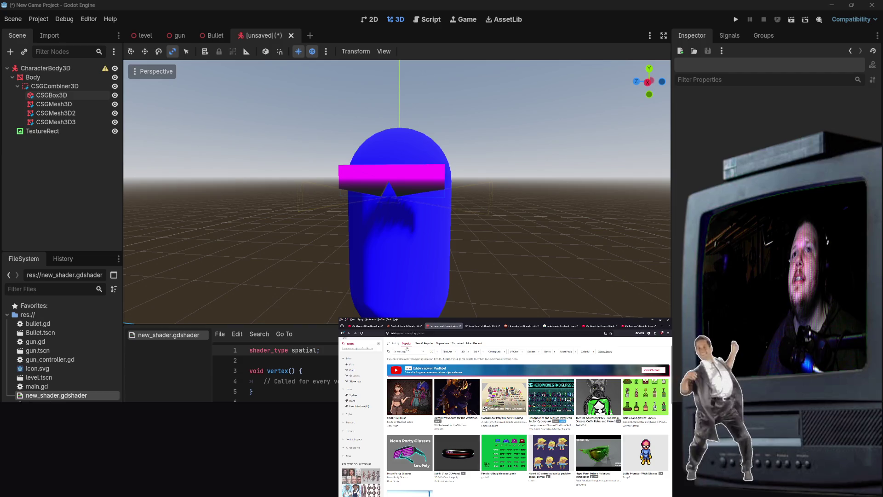
pyautogui.click(405, 352)
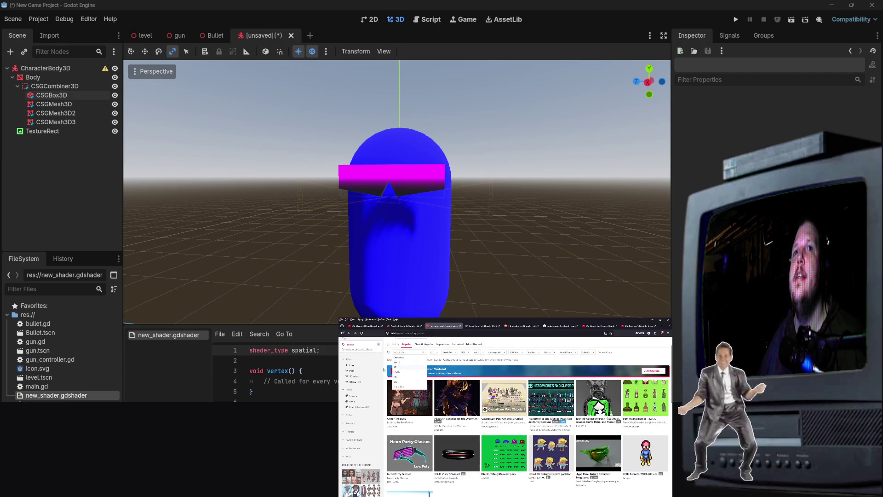
pyautogui.click(352, 364)
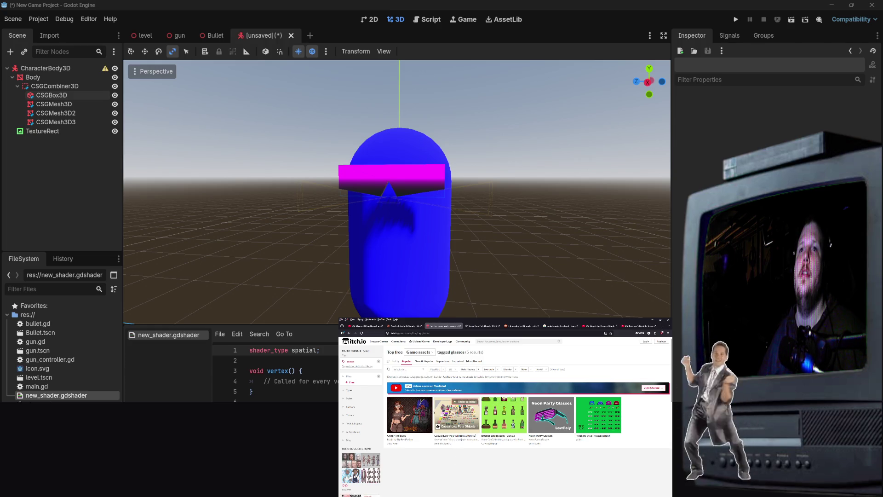
pyautogui.click(406, 369)
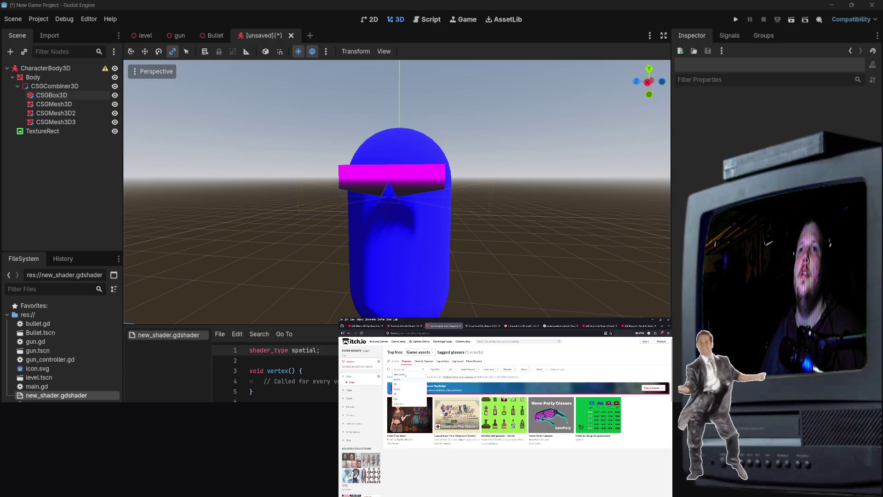
pyautogui.click(378, 361)
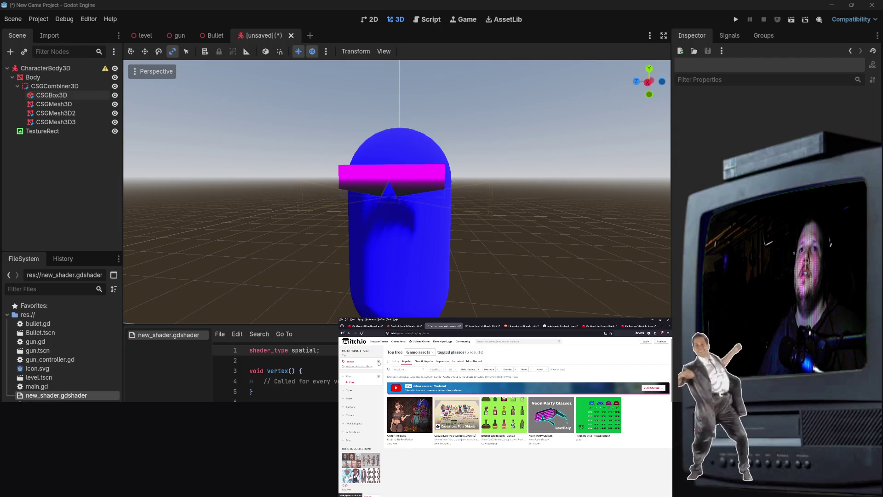
pyautogui.click(411, 370)
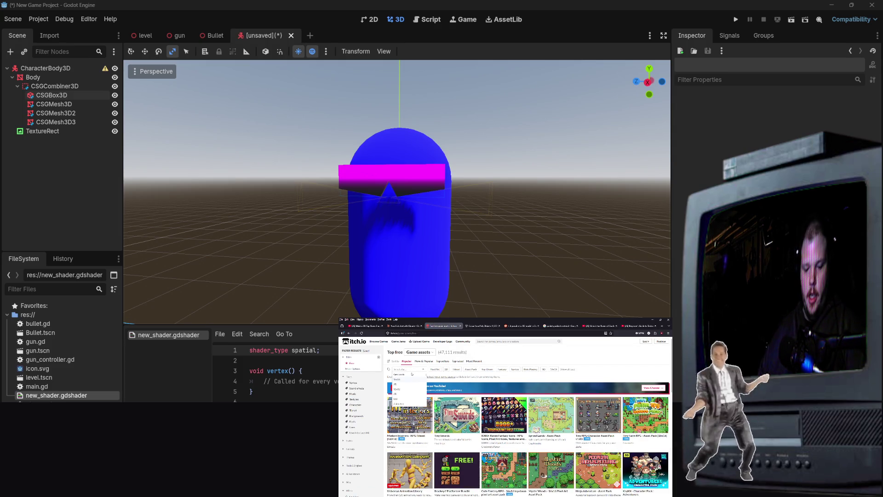
pyautogui.click(411, 375)
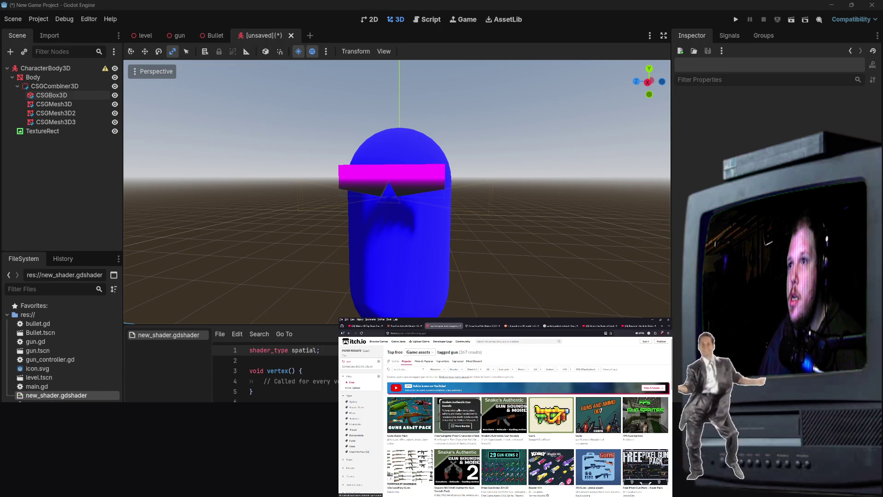
# - Download the Guns Asset Pack zip without paying the $3.00 and open it
pyautogui.click(416, 420)
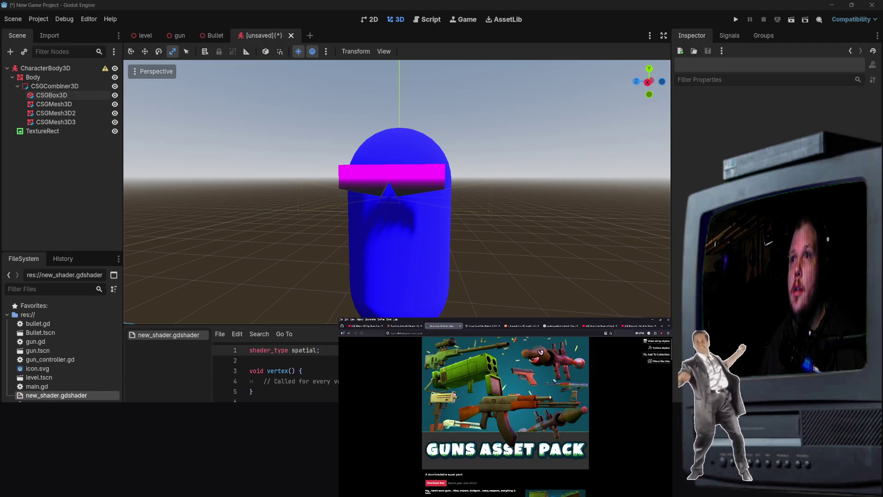
pyautogui.scroll(-3, 505, 404)
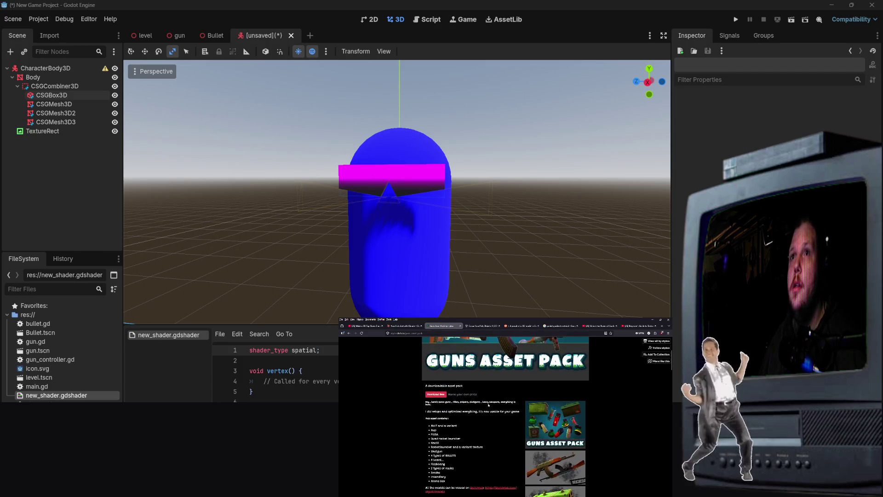
pyautogui.click(435, 394)
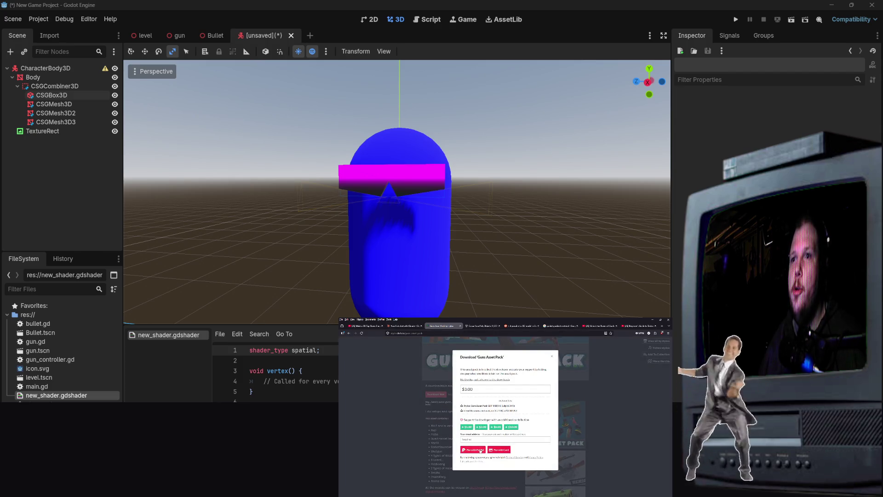
pyautogui.click(475, 450)
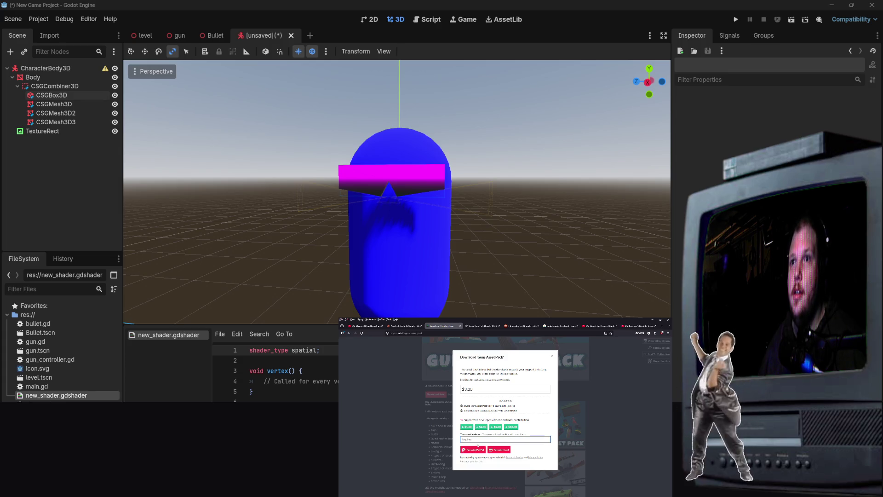
pyautogui.click(480, 389)
pyautogui.click(481, 380)
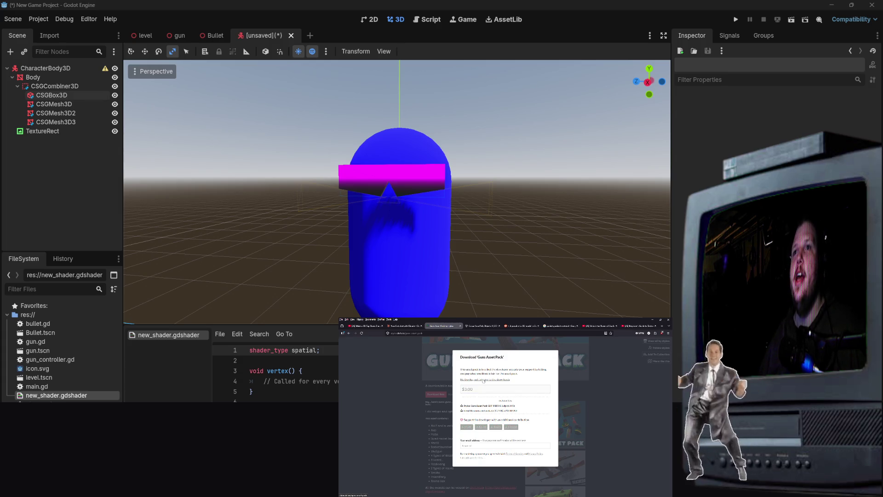
pyautogui.click(440, 380)
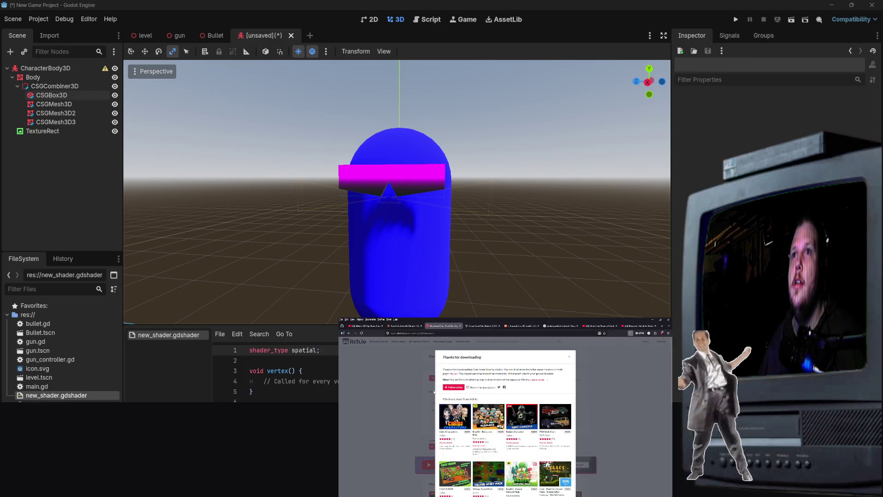
pyautogui.click(595, 369)
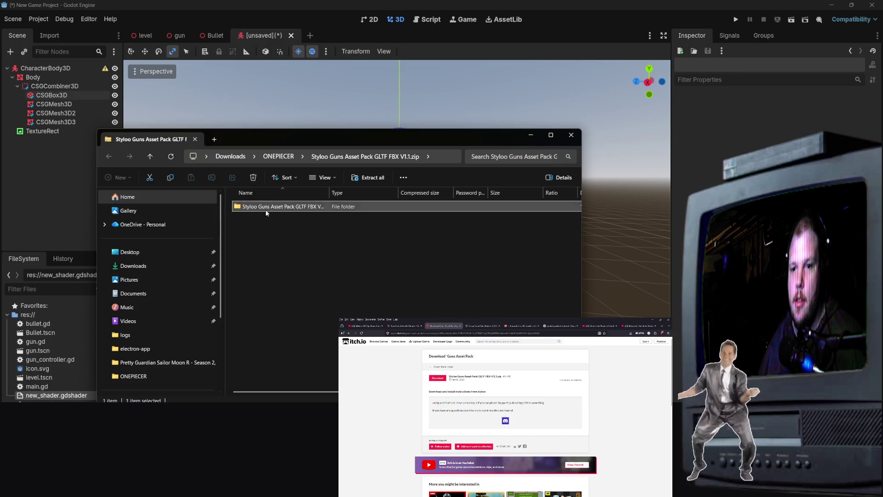
# - Take ak47.glb from the Normal version Color and NormalMap > GLB folder into Godot, then close Explorer
pyautogui.doubleClick(266, 209)
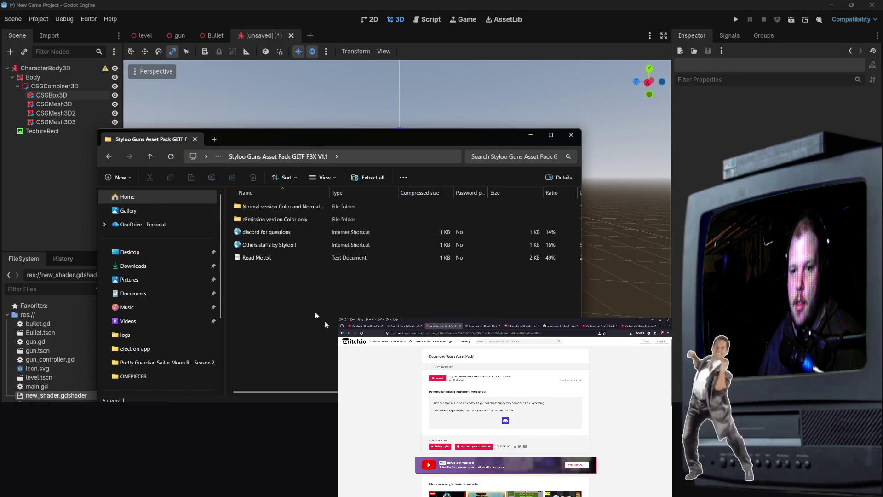
pyautogui.doubleClick(275, 207)
pyautogui.doubleClick(279, 219)
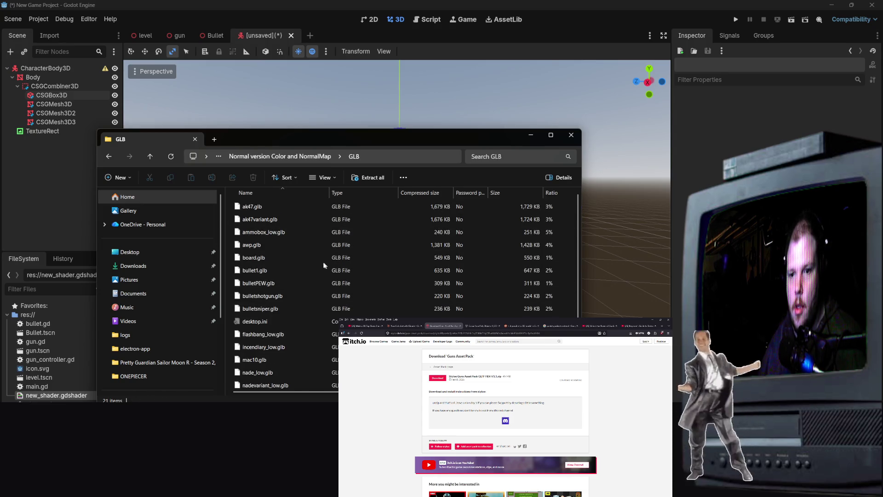
pyautogui.click(251, 208)
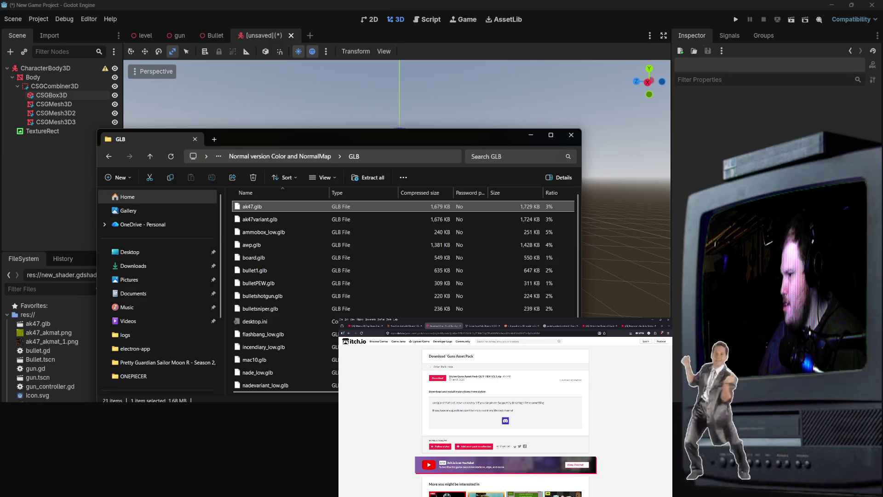
pyautogui.click(571, 135)
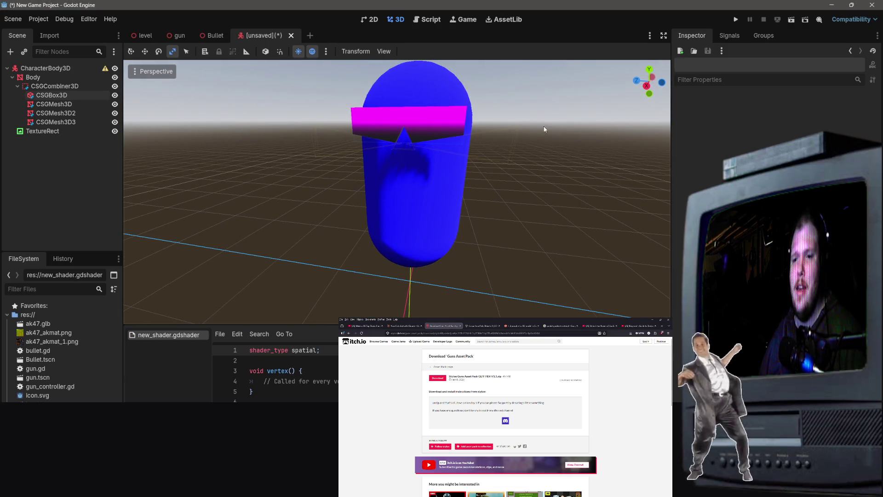
# - Select the visor's CSGCombiner3D and scale it down on one axis to narrow the magenta visor
pyautogui.moveTo(544, 129); pyautogui.dragTo(529, 93)
pyautogui.click(349, 332)
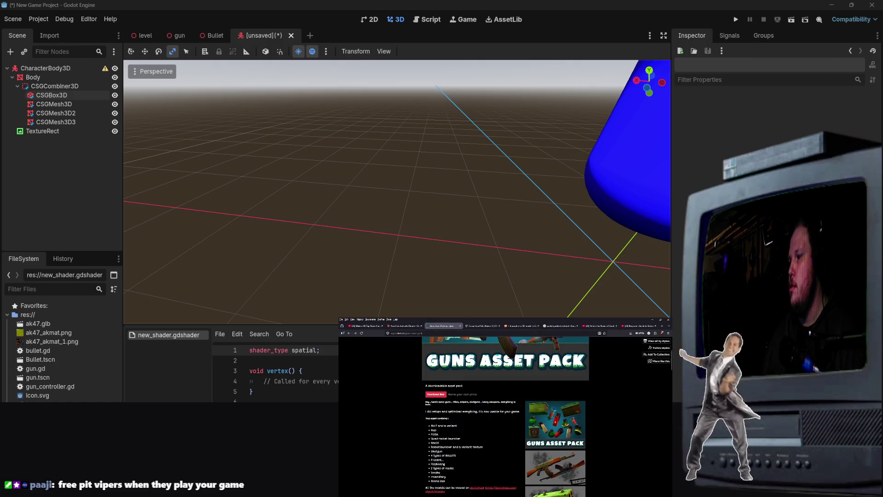
pyautogui.press('w')
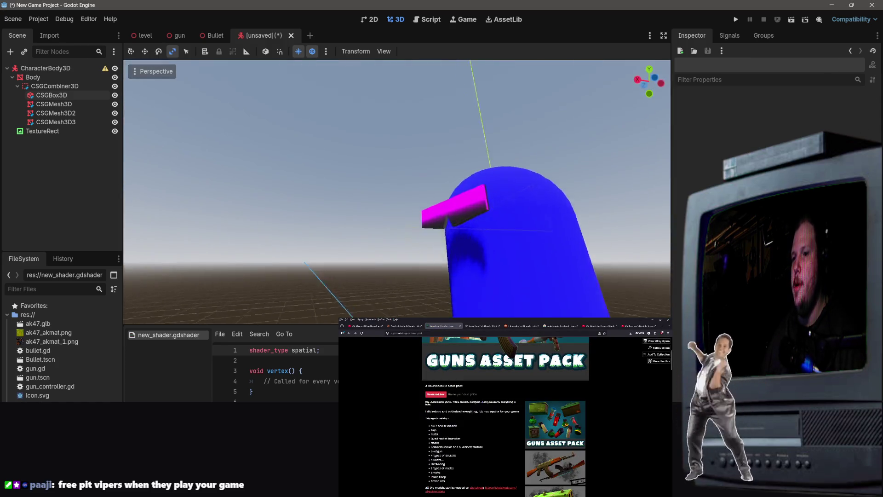
pyautogui.press('s')
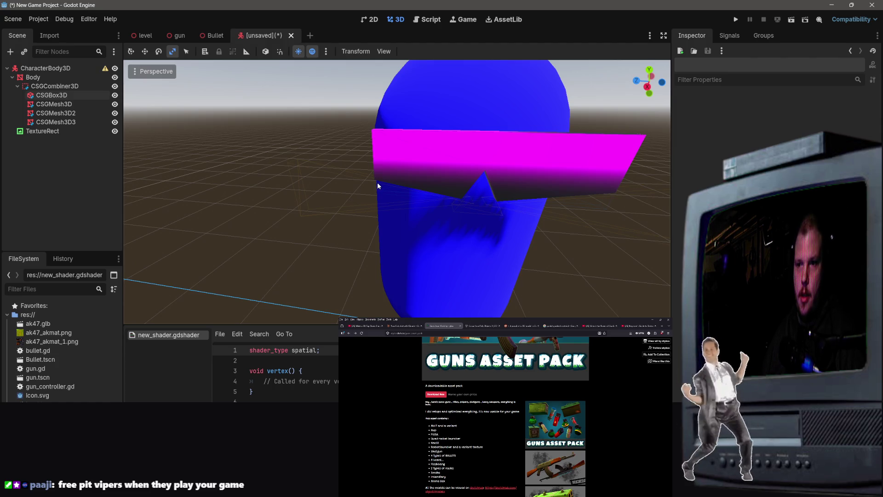
pyautogui.press('f')
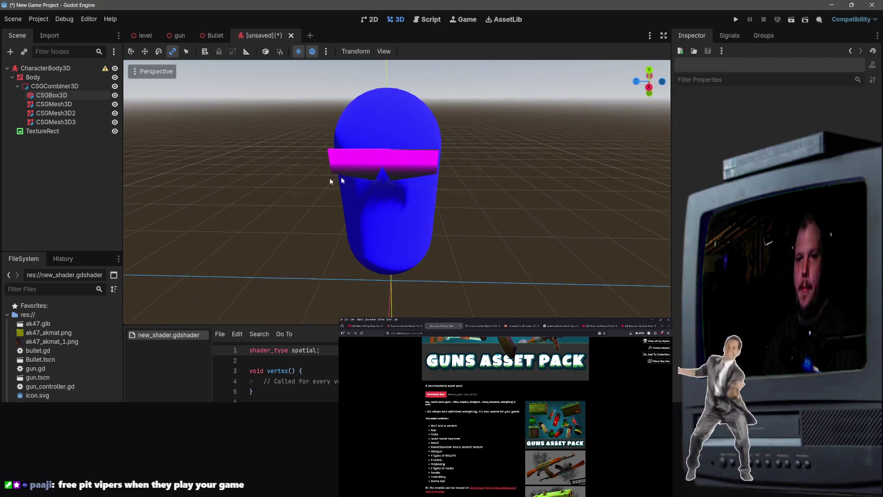
pyautogui.click(52, 95)
pyautogui.click(54, 86)
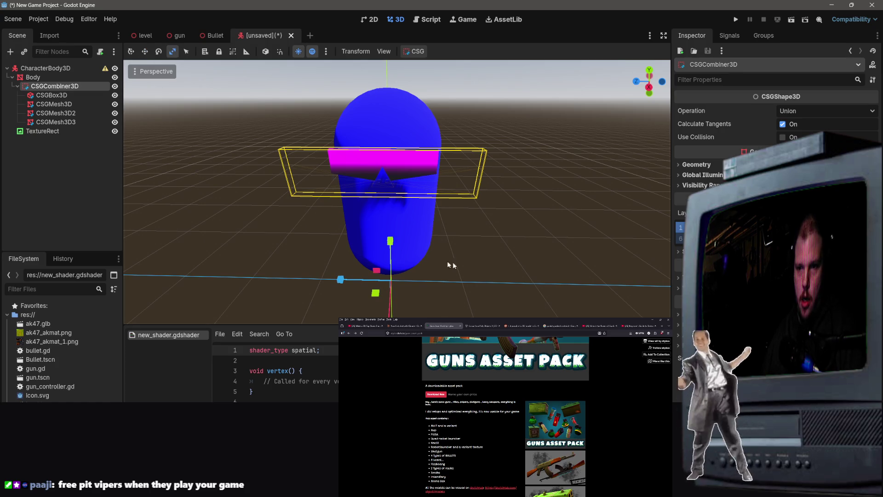
pyautogui.moveTo(355, 279); pyautogui.dragTo(353, 279)
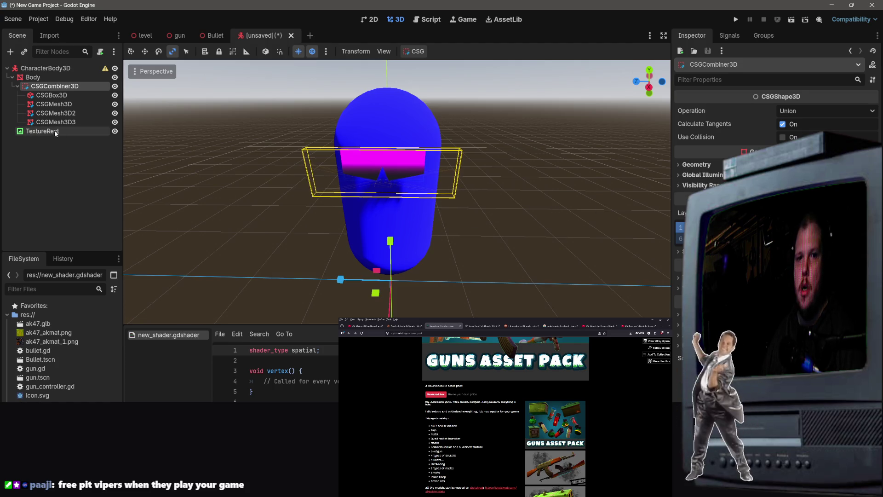
# - Show the gradient TextureRect in the 2D view, stretch it to about 340 px, then shrink it back to 64 × 64 px
pyautogui.click(42, 131)
pyautogui.click(39, 78)
pyautogui.click(42, 131)
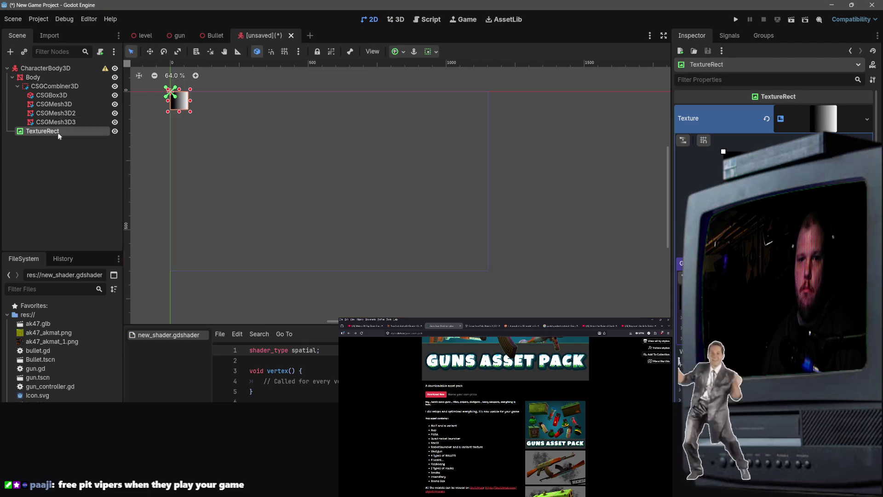
pyautogui.moveTo(190, 111)
pyautogui.mouseDown()
pyautogui.moveTo(210, 142)
pyautogui.moveTo(278, 165)
pyautogui.mouseUp()
pyautogui.hotkey('ctrl', 'z')
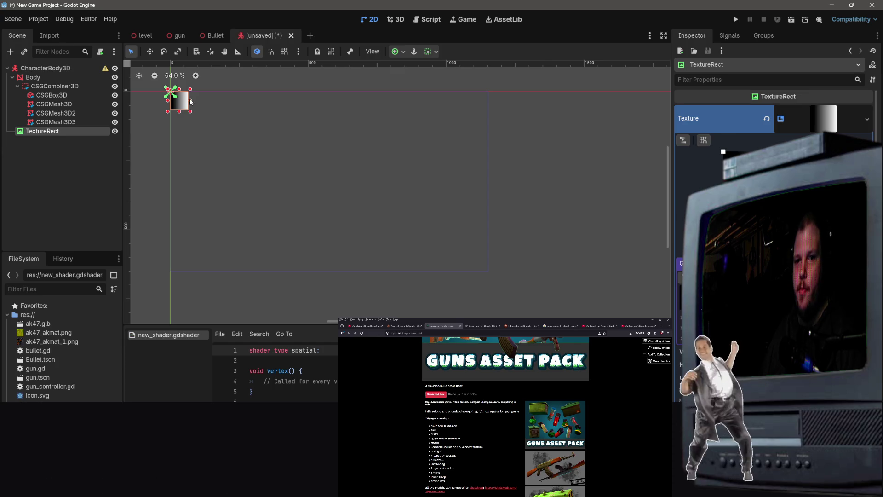
pyautogui.moveTo(191, 113)
pyautogui.mouseDown()
pyautogui.moveTo(209, 138)
pyautogui.moveTo(371, 228)
pyautogui.moveTo(432, 221)
pyautogui.moveTo(327, 122)
pyautogui.moveTo(372, 138)
pyautogui.moveTo(349, 154)
pyautogui.mouseUp()
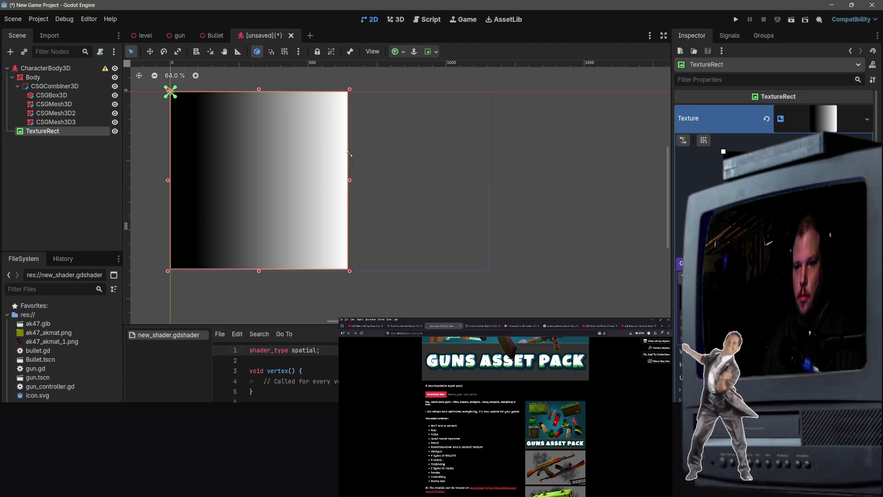
pyautogui.rightClick(225, 138)
pyautogui.click(220, 125)
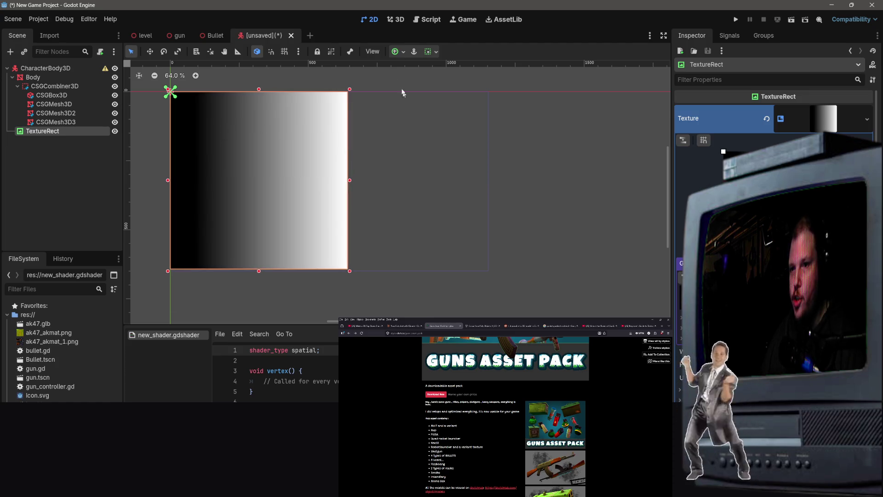
pyautogui.scroll(-2, 773, 183)
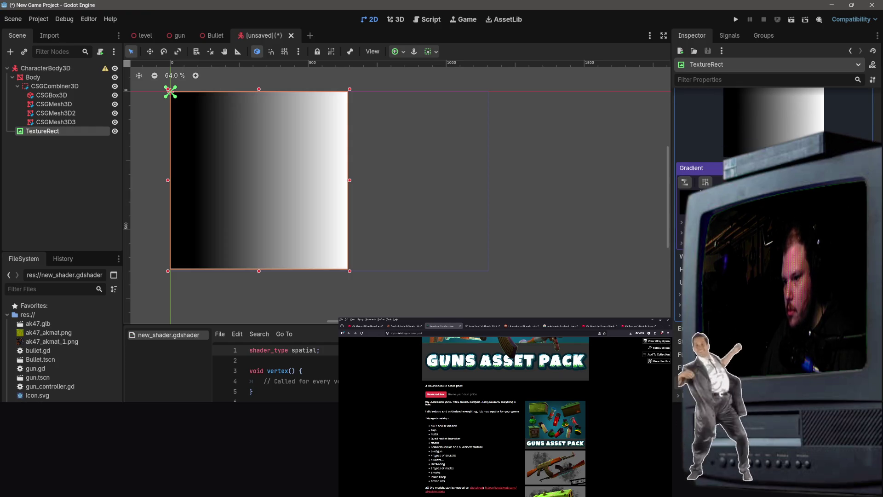
pyautogui.scroll(-5, 773, 184)
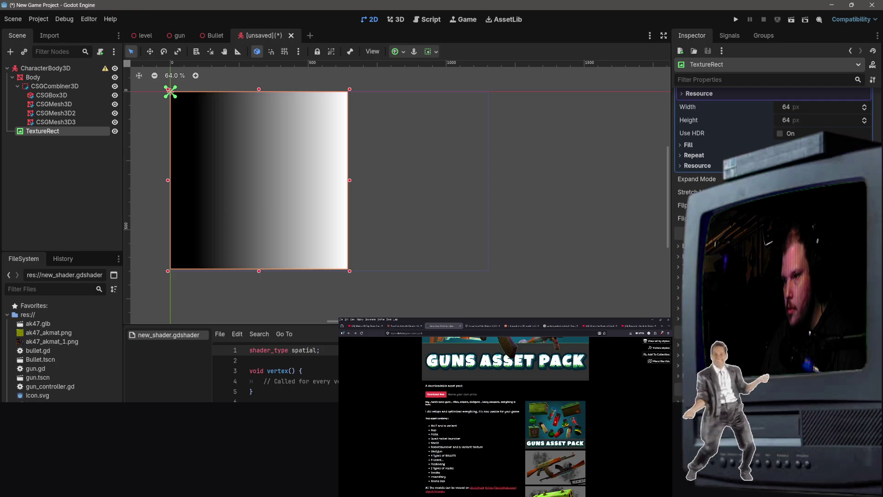
pyautogui.click(372, 180)
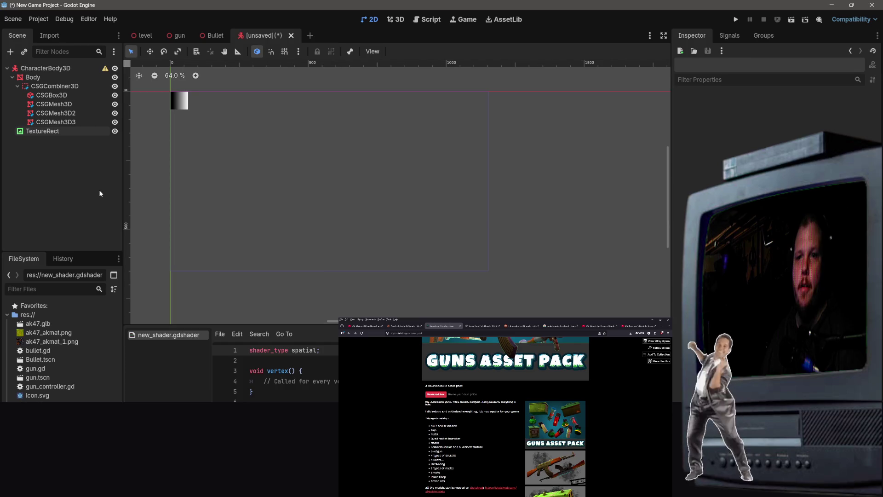
# - Save the scene as enemy.tscn
pyautogui.hotkey('ctrl', 's')
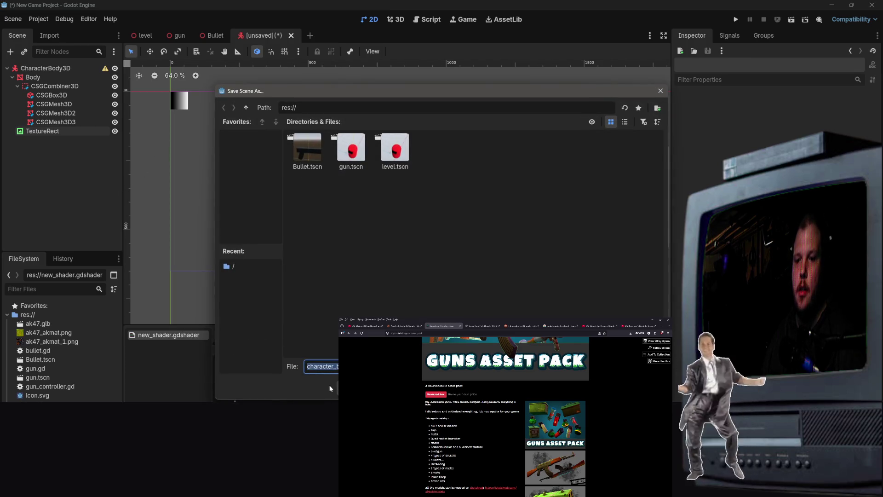
pyautogui.write('enemy.tscn')
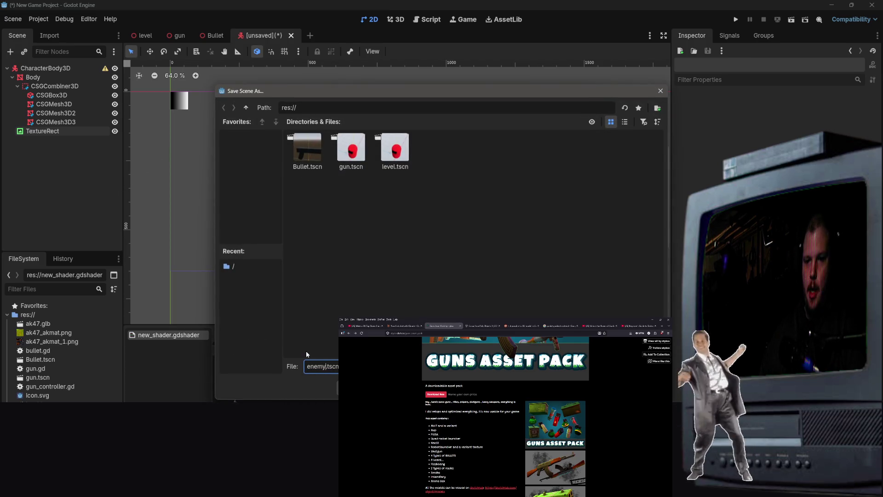
pyautogui.press('Return')
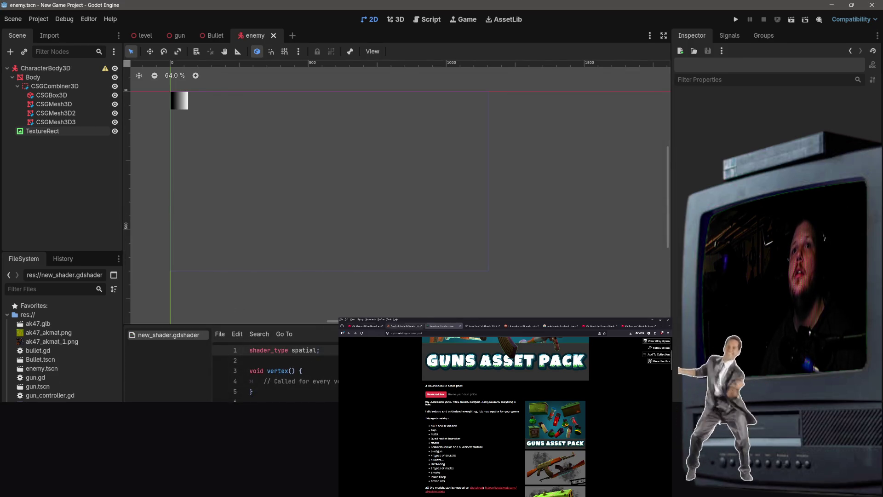
# - Switch the browser to the Godot tutorial video, pausing and then resuming it
pyautogui.click(365, 326)
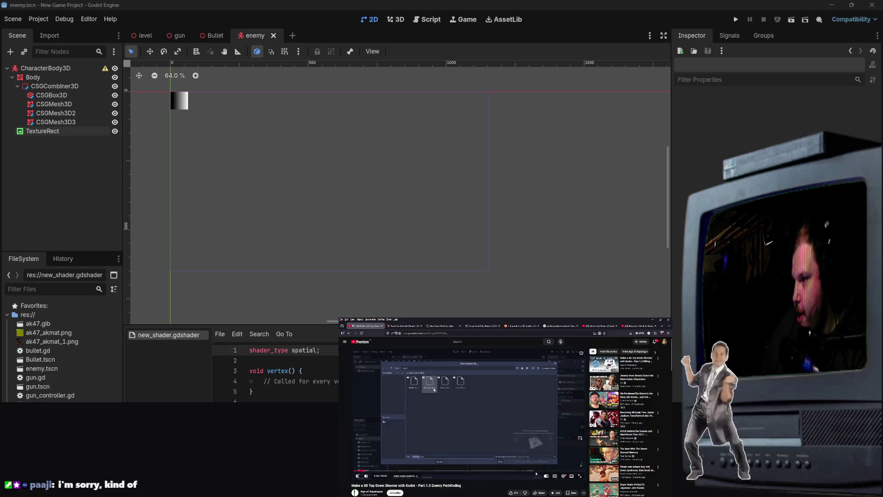
pyautogui.click(461, 429)
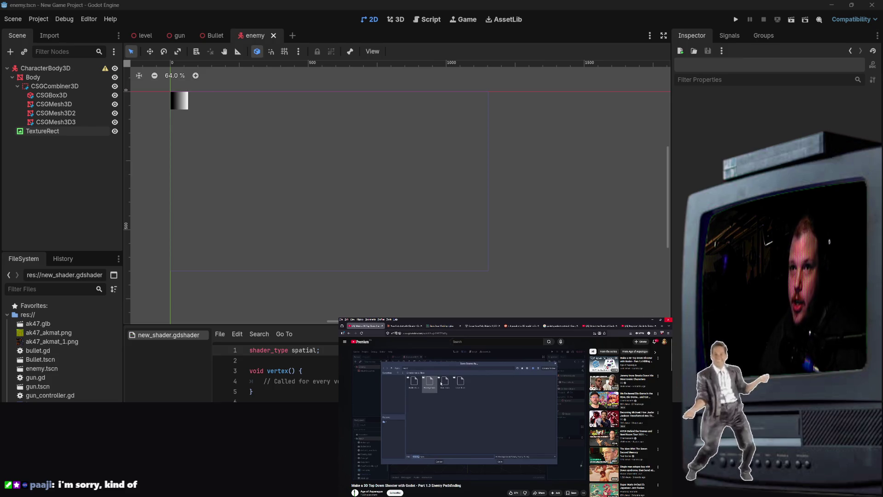
pyautogui.click(445, 429)
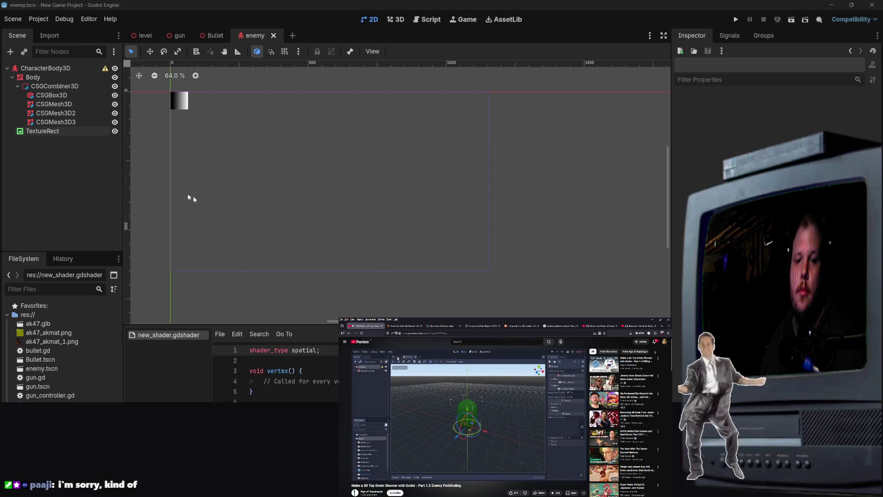
pyautogui.click(32, 77)
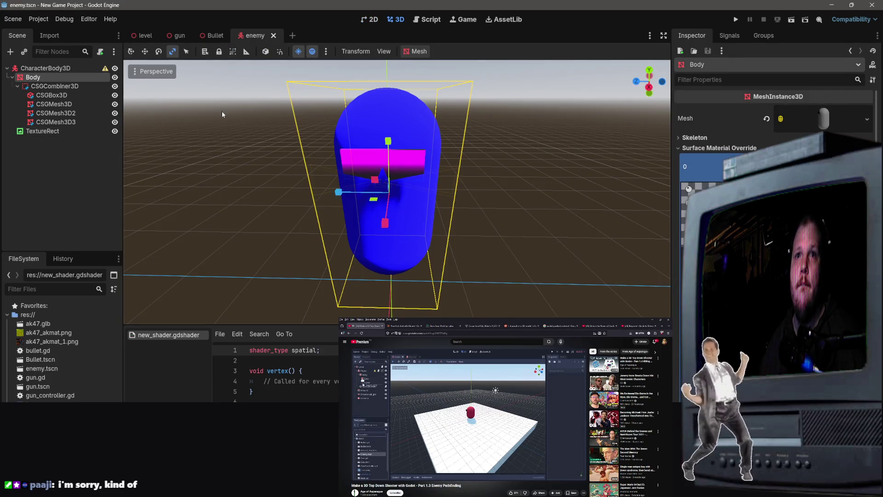
pyautogui.click(144, 36)
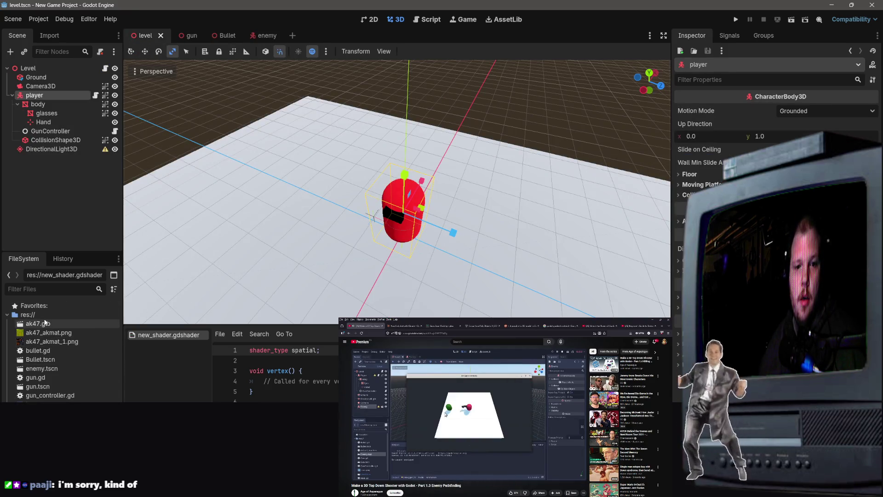
pyautogui.moveTo(44, 323)
pyautogui.mouseDown()
pyautogui.moveTo(317, 250)
pyautogui.moveTo(324, 223)
pyautogui.moveTo(337, 266)
pyautogui.moveTo(58, 294)
pyautogui.moveTo(53, 327)
pyautogui.mouseUp()
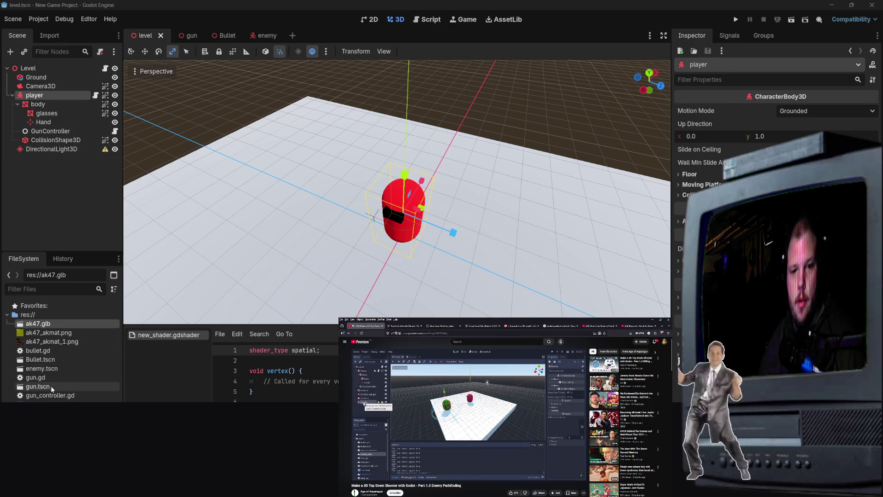
pyautogui.click(42, 368)
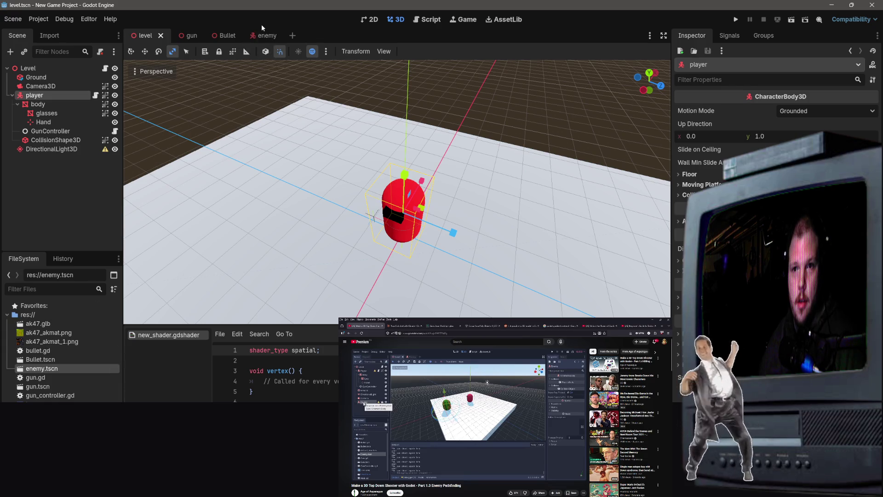
# - Switch to the enemy scene and instance the ak47.glb model into its 3D viewport
pyautogui.click(261, 36)
pyautogui.moveTo(272, 73); pyautogui.dragTo(331, 271)
pyautogui.click(331, 271)
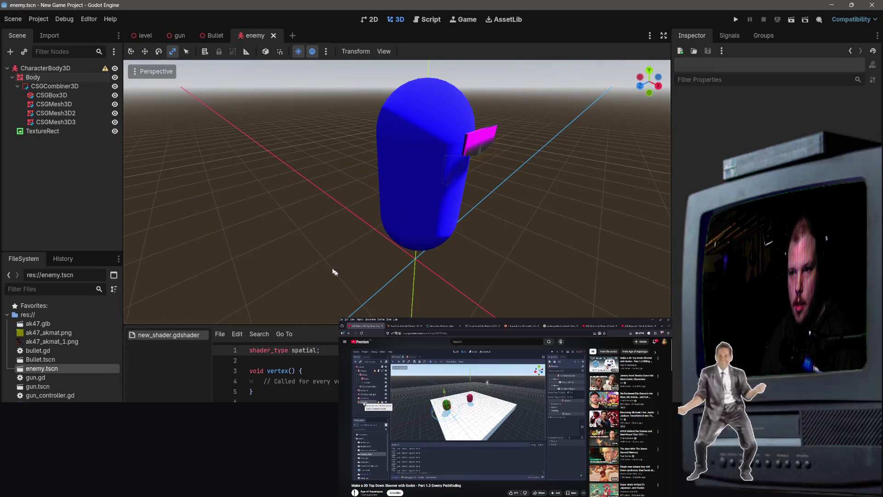
pyautogui.moveTo(44, 371)
pyautogui.mouseDown()
pyautogui.moveTo(286, 307)
pyautogui.moveTo(437, 288)
pyautogui.moveTo(408, 282)
pyautogui.moveTo(418, 279)
pyautogui.mouseUp()
pyautogui.click(38, 323)
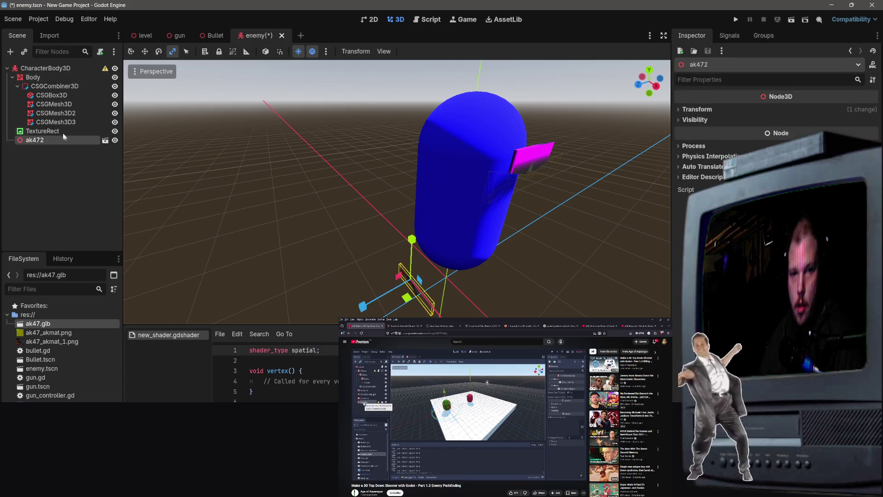
pyautogui.click(146, 53)
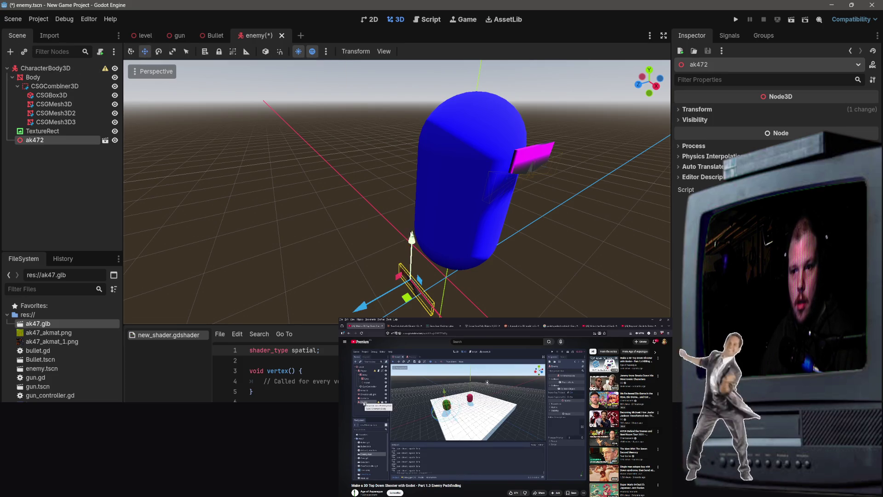
# - Raise the ak472 gun and slide it onto the blue capsule
pyautogui.moveTo(411, 239); pyautogui.dragTo(415, 132)
pyautogui.moveTo(368, 203); pyautogui.dragTo(352, 208)
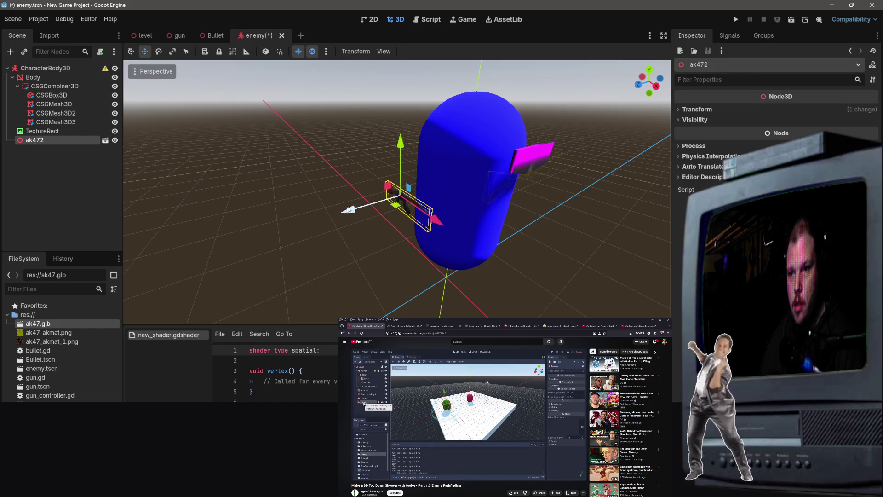
pyautogui.moveTo(437, 219); pyautogui.dragTo(518, 252)
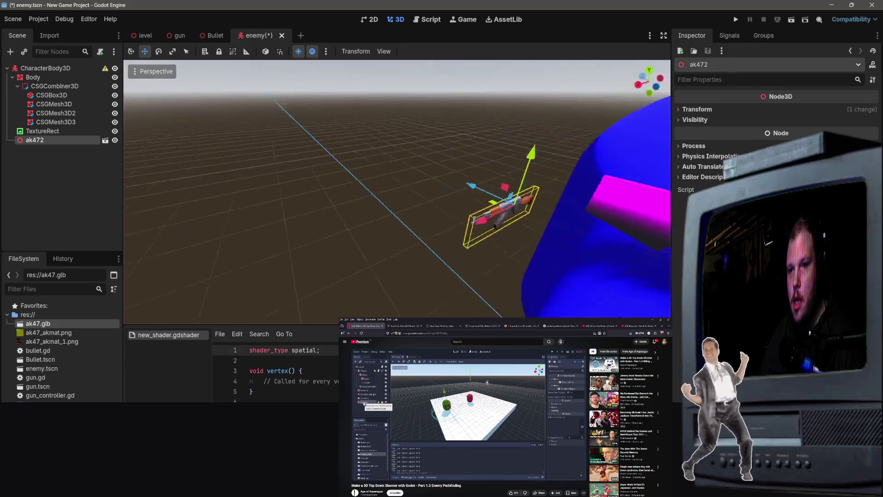
pyautogui.moveTo(410, 209); pyautogui.dragTo(393, 203)
pyautogui.press('f')
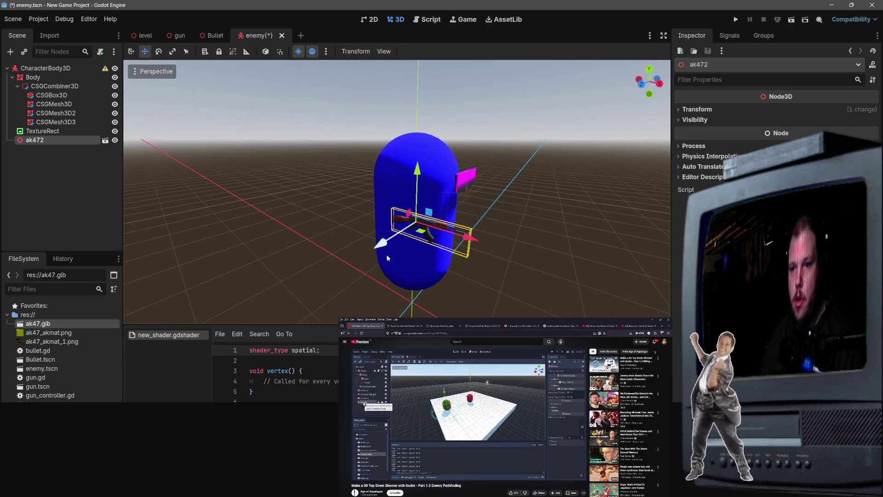
# - Rotate the gun about 57 degrees
pyautogui.press('r')
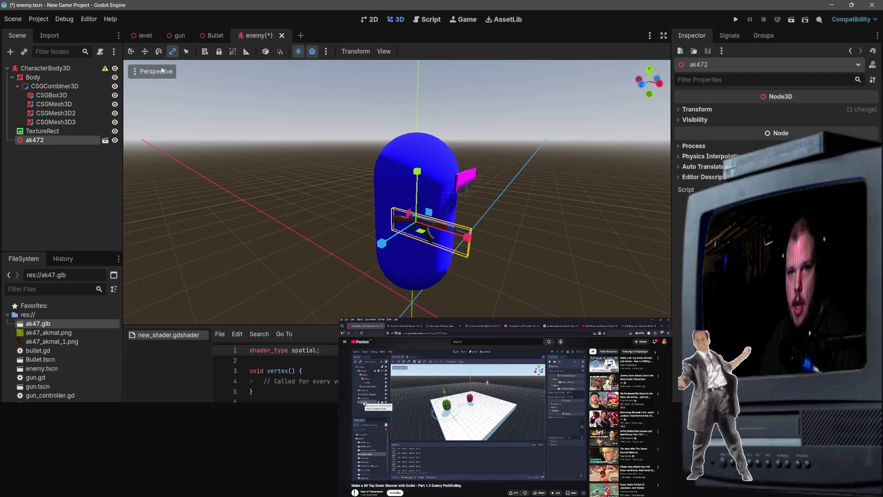
pyautogui.press('e')
pyautogui.moveTo(415, 243)
pyautogui.mouseDown()
pyautogui.moveTo(420, 230)
pyautogui.moveTo(440, 240)
pyautogui.mouseUp()
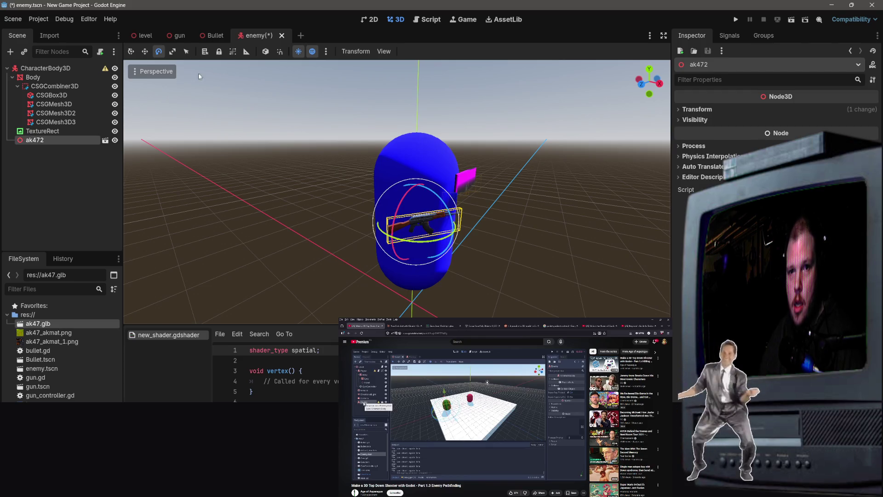
# - Slide the gun further right along X across the capsule's front
pyautogui.press('w')
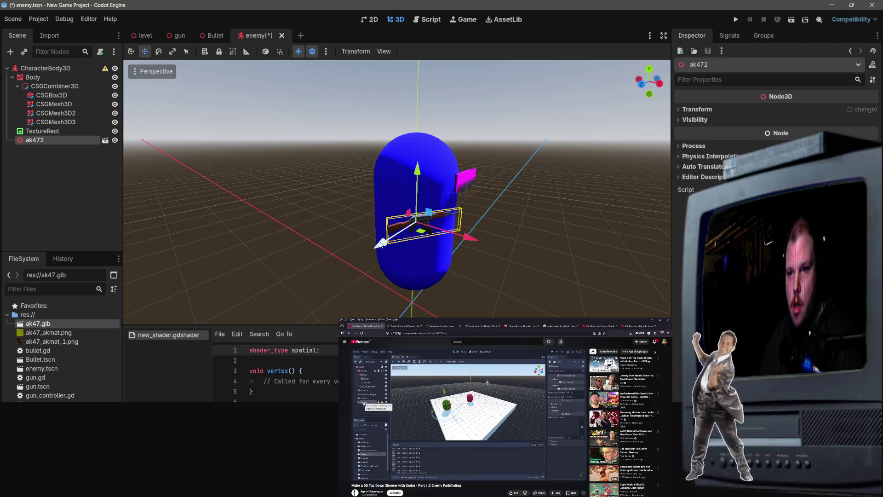
pyautogui.moveTo(381, 243)
pyautogui.mouseDown()
pyautogui.moveTo(486, 237)
pyautogui.moveTo(509, 244)
pyautogui.mouseUp()
pyautogui.press('f')
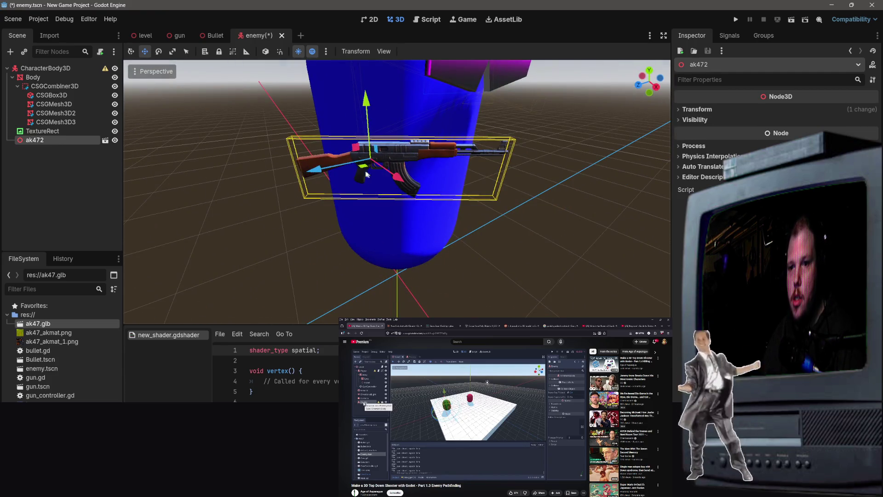
pyautogui.moveTo(333, 168); pyautogui.dragTo(478, 160)
pyautogui.scroll(-3, 483, 162)
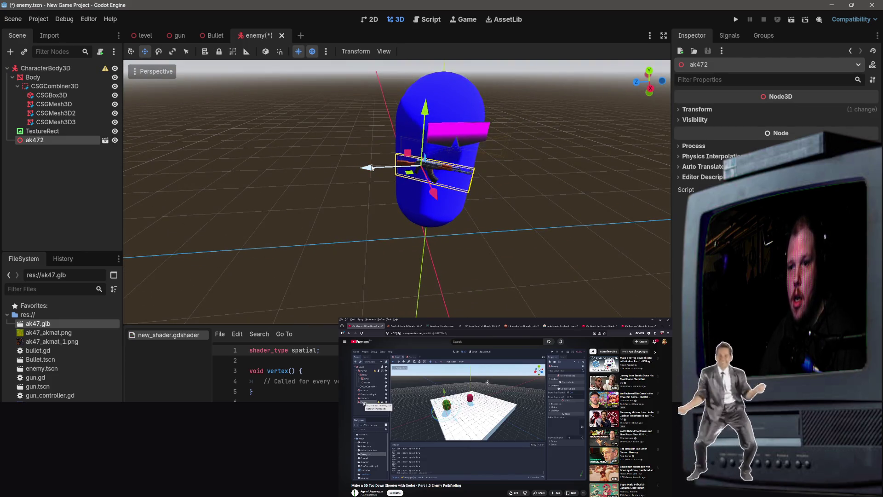
pyautogui.moveTo(372, 168); pyautogui.dragTo(371, 168)
pyautogui.scroll(3, 322, 138)
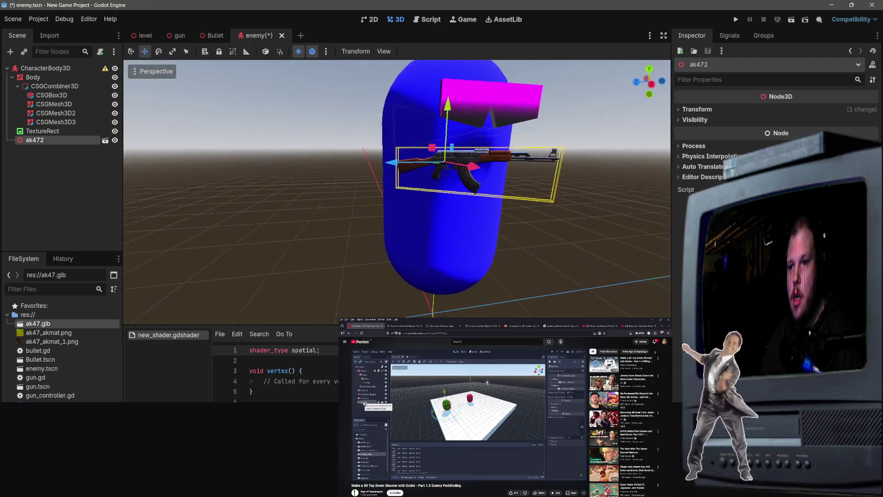
pyautogui.moveTo(543, 165); pyautogui.dragTo(570, 172)
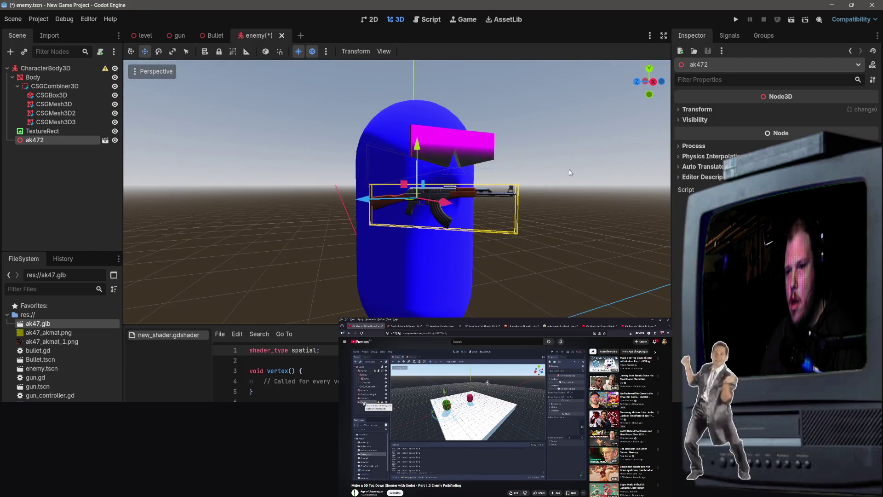
# - Enlarge the gun's height and lower it to chest height on the capsule
pyautogui.click(131, 51)
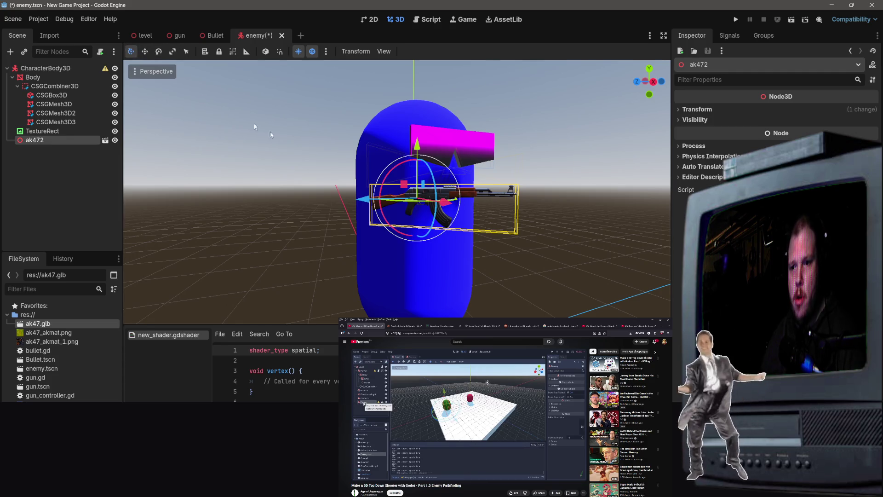
pyautogui.click(171, 52)
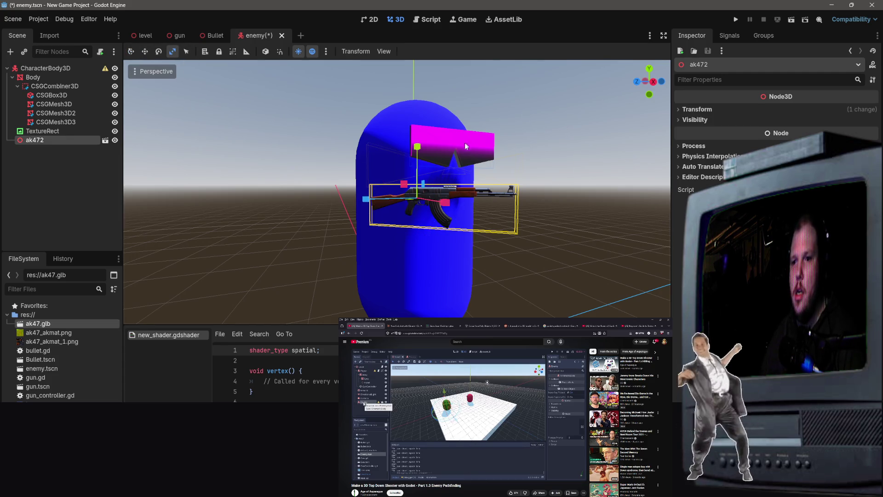
pyautogui.click(418, 146)
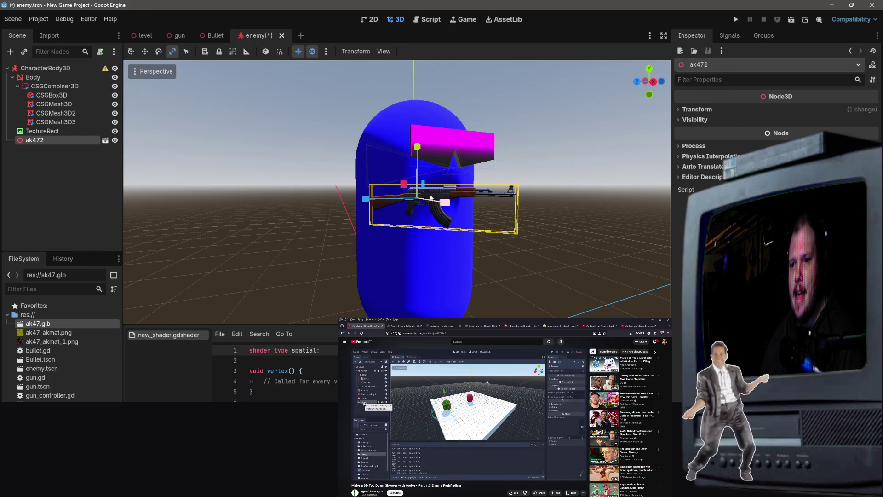
pyautogui.moveTo(406, 186)
pyautogui.mouseDown()
pyautogui.moveTo(393, 175)
pyautogui.moveTo(416, 175)
pyautogui.moveTo(418, 163)
pyautogui.moveTo(420, 186)
pyautogui.moveTo(428, 184)
pyautogui.moveTo(354, 205)
pyautogui.moveTo(363, 202)
pyautogui.mouseUp()
pyautogui.hotkey('ctrl', 'z')
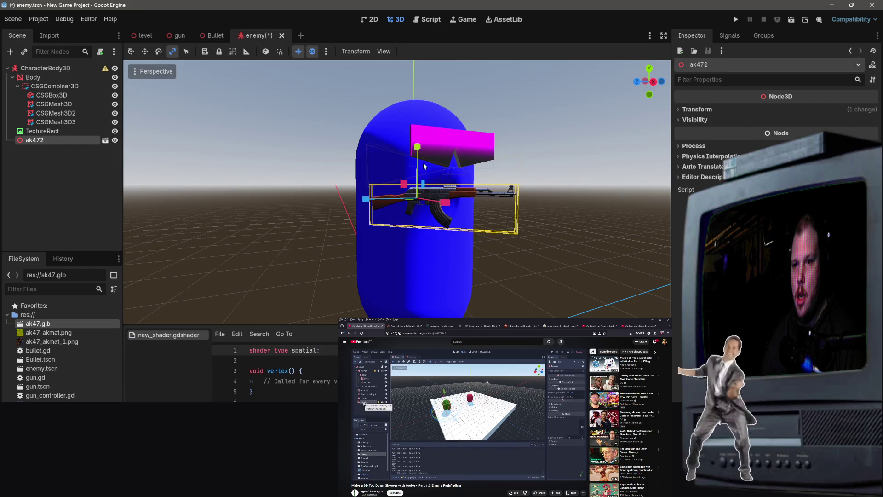
pyautogui.moveTo(417, 147)
pyautogui.mouseDown()
pyautogui.moveTo(420, 132)
pyautogui.moveTo(432, 180)
pyautogui.moveTo(451, 173)
pyautogui.moveTo(368, 159)
pyautogui.mouseUp()
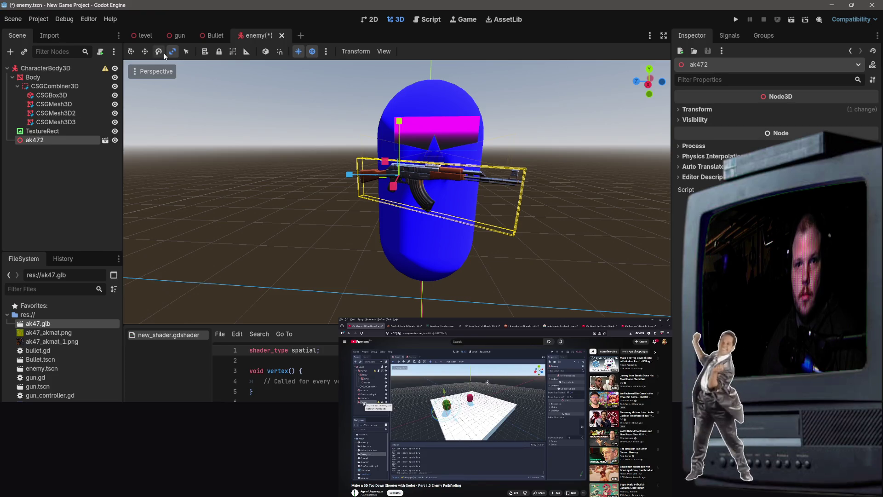
pyautogui.click(144, 51)
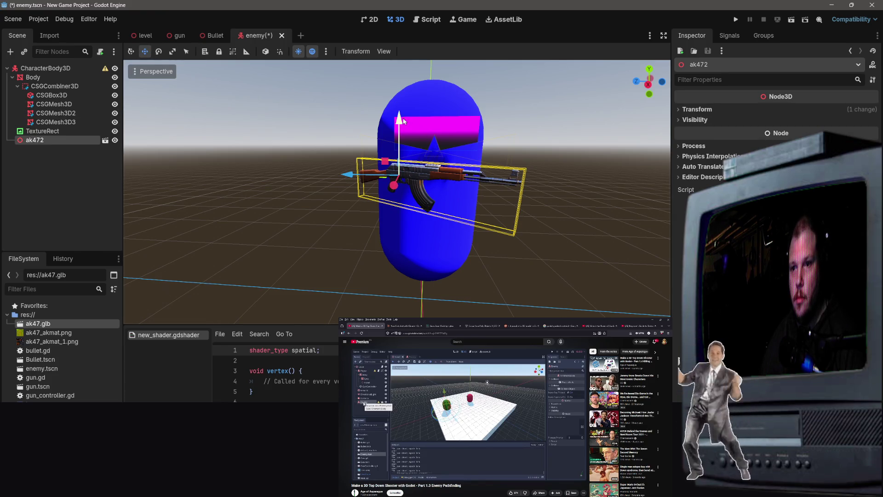
pyautogui.moveTo(403, 121); pyautogui.dragTo(401, 139)
pyautogui.click(496, 200)
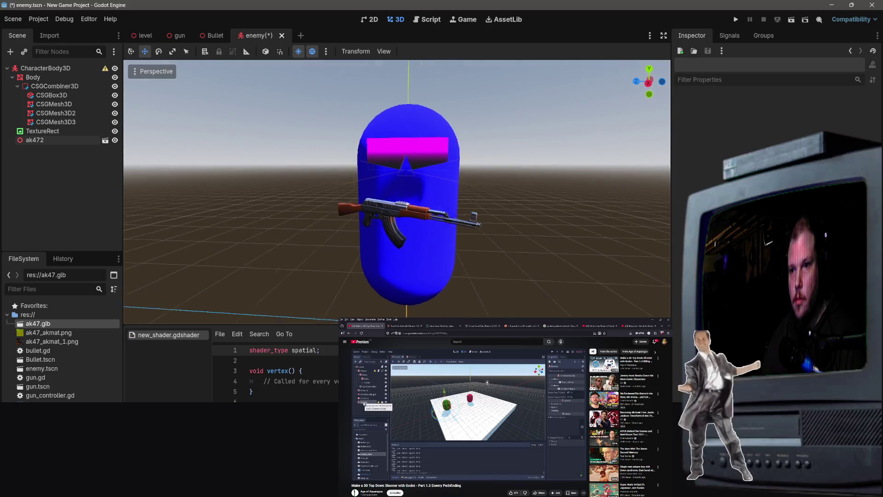
# - Orbit around the armed enemy, then browse the asset-pack tabs and start a store search for 'high heels'
pyautogui.moveTo(395, 184)
pyautogui.mouseDown()
pyautogui.moveTo(579, 184)
pyautogui.moveTo(532, 249)
pyautogui.mouseUp()
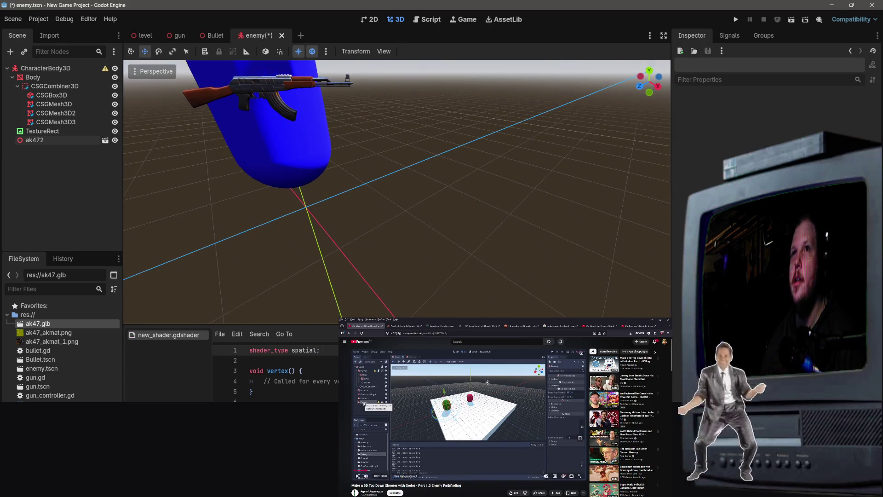
pyautogui.click(445, 325)
pyautogui.click(481, 322)
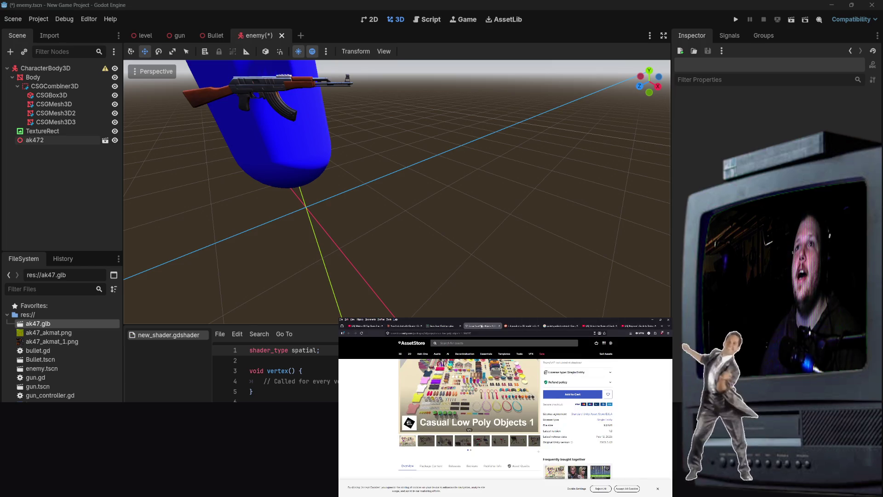
pyautogui.click(456, 347)
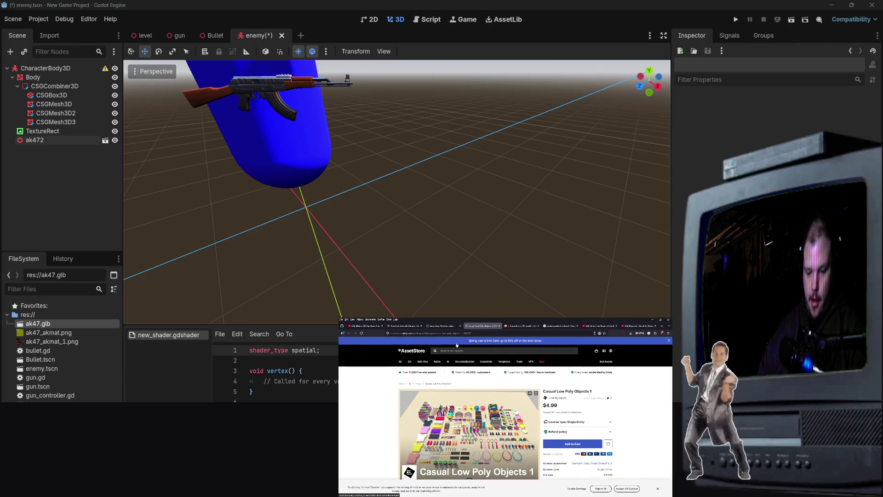
pyautogui.write('high heels')
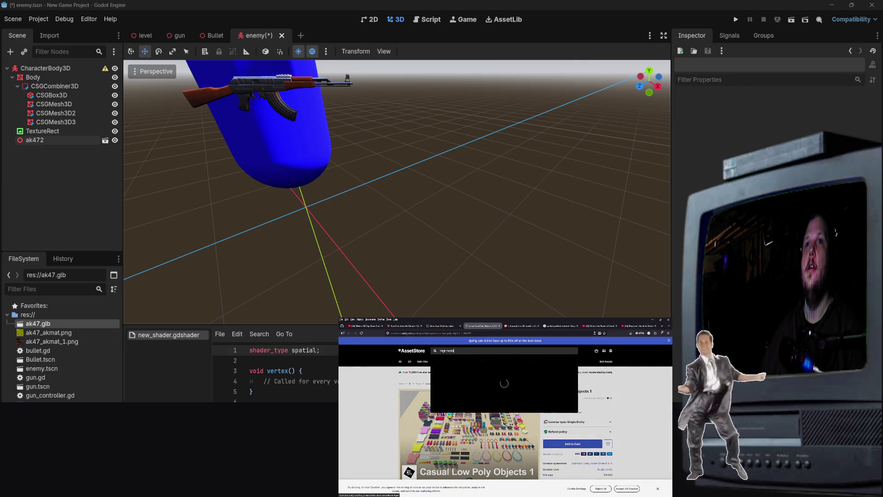
# - Return to the itch.io gun listing, remove the gun tag and filter by 'shoes'
pyautogui.click(443, 326)
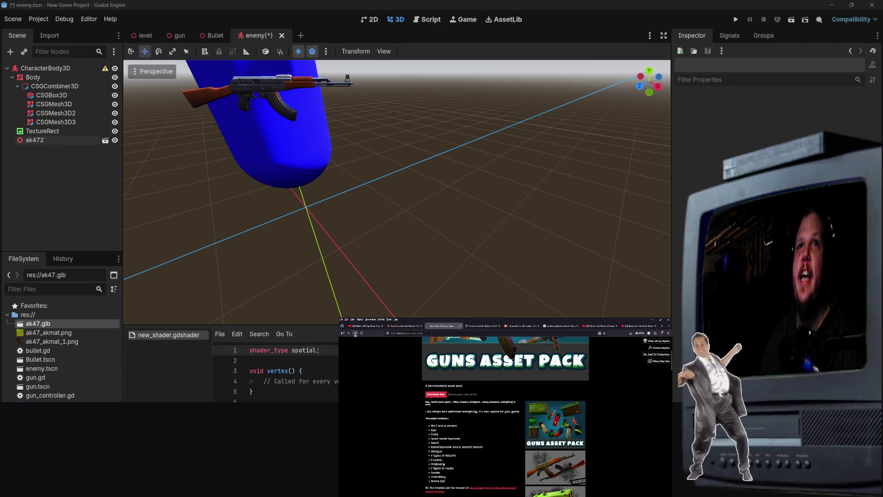
pyautogui.click(355, 334)
pyautogui.click(406, 369)
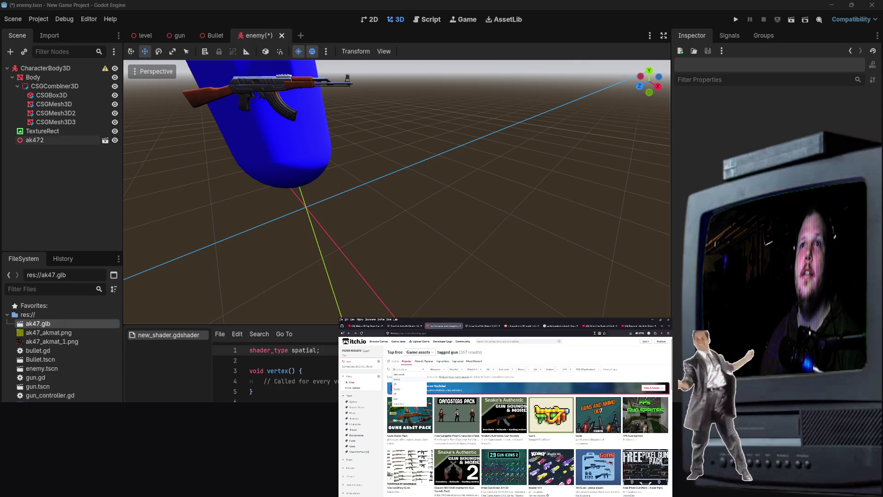
pyautogui.click(367, 366)
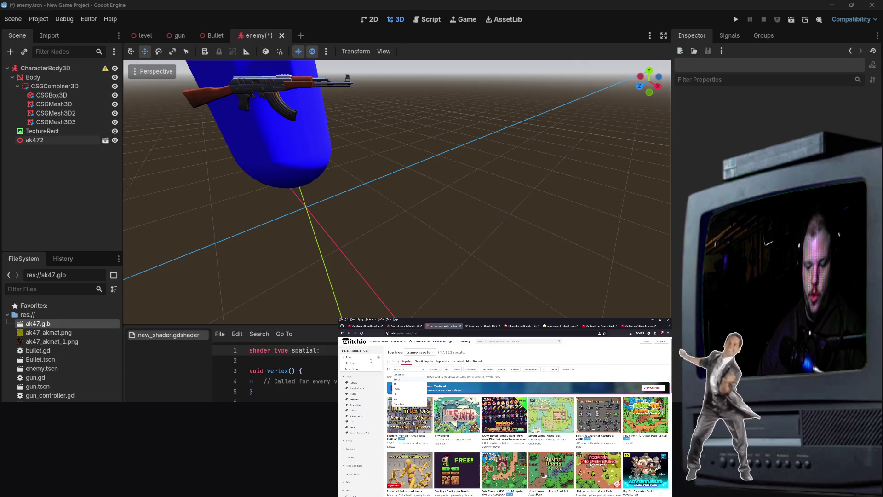
pyautogui.write('shoes')
pyautogui.press('Return')
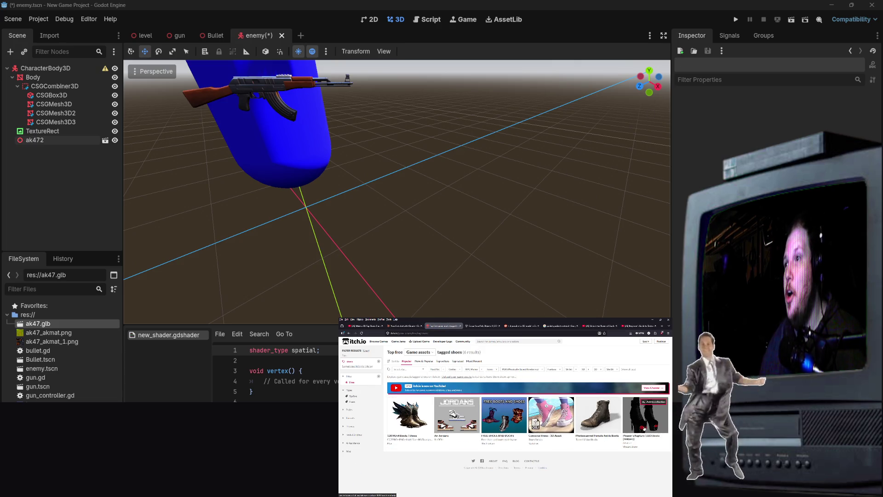
# - Download the first Pleaser's Rapture 1020 Boots (midpoly) file for free and dismiss the thanks message
pyautogui.moveTo(645, 425)
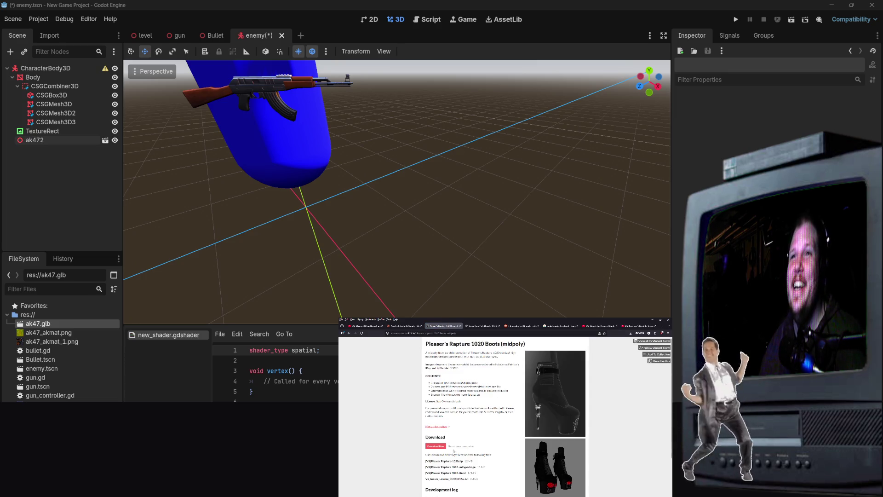
pyautogui.scroll(-2, 489, 436)
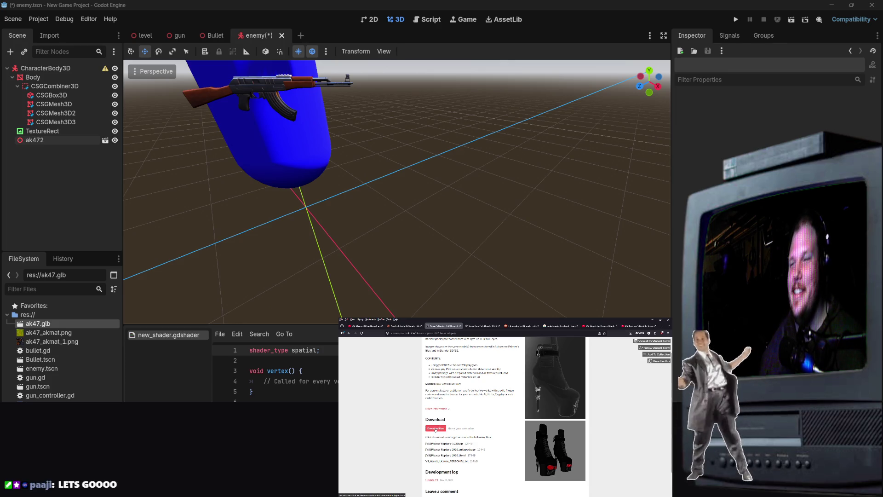
pyautogui.click(436, 428)
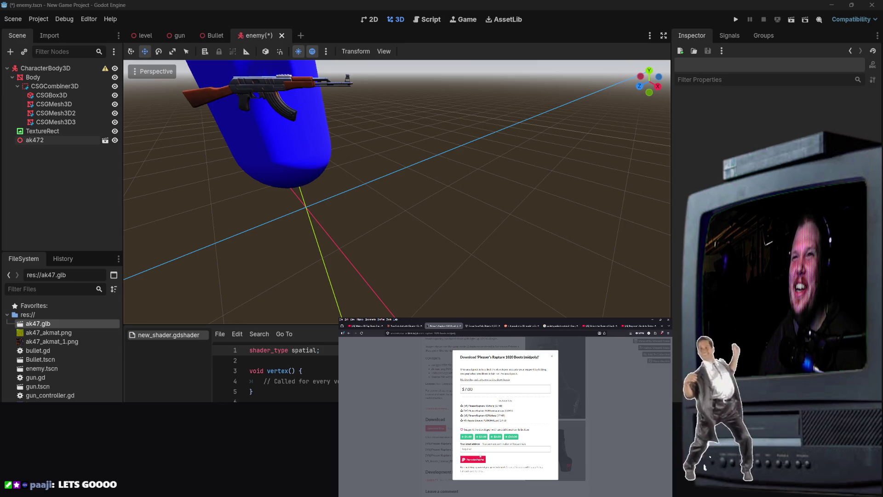
pyautogui.click(480, 379)
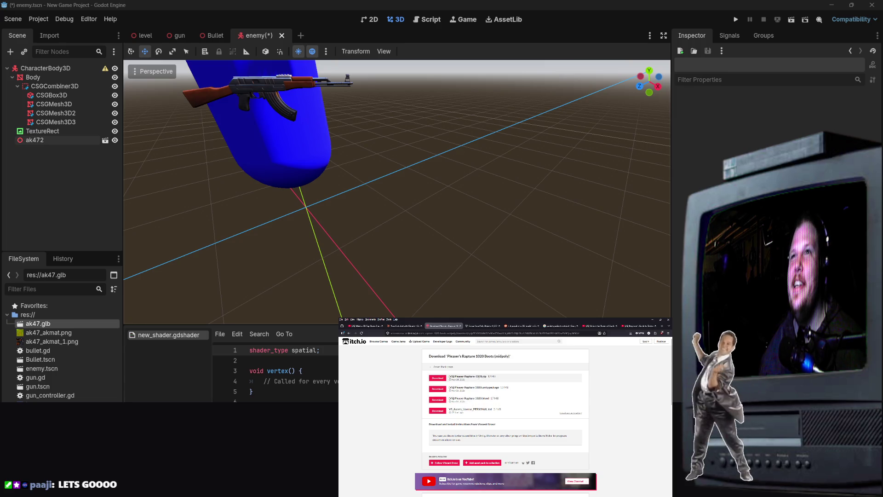
pyautogui.click(441, 379)
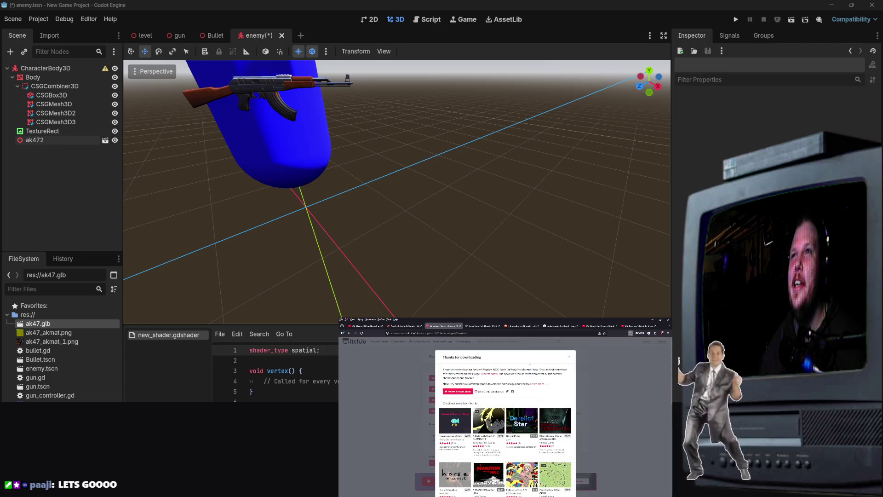
pyautogui.click(569, 357)
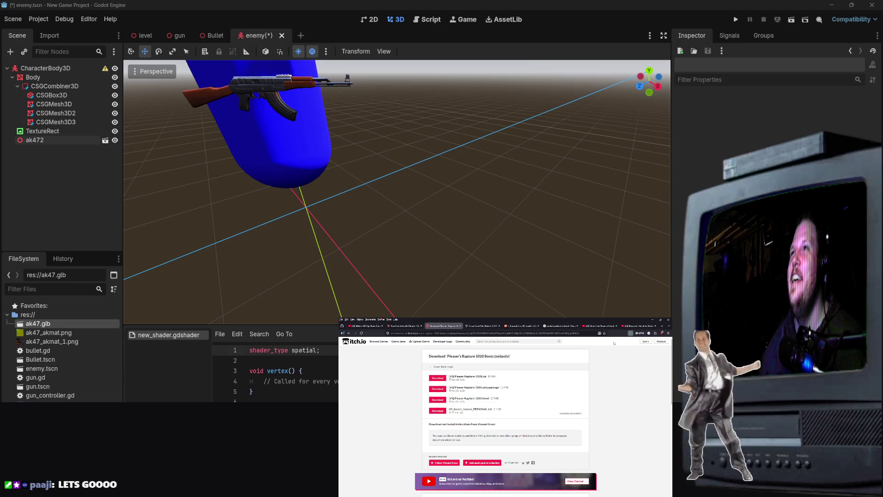
# - Select [VS] Pleaser Rapture.fbx in the downloaded zip and drag it into Godot's 3D scene
pyautogui.scroll(-5, 290, 253)
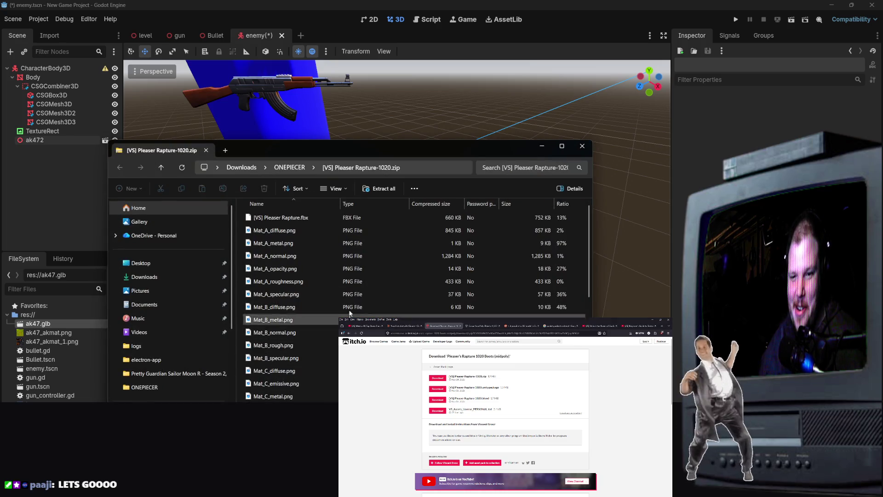
pyautogui.scroll(3, 289, 252)
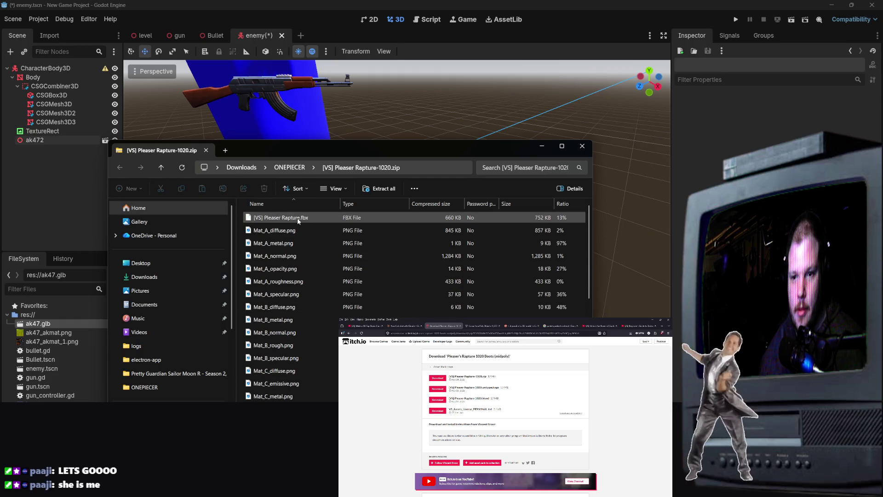
pyautogui.click(299, 220)
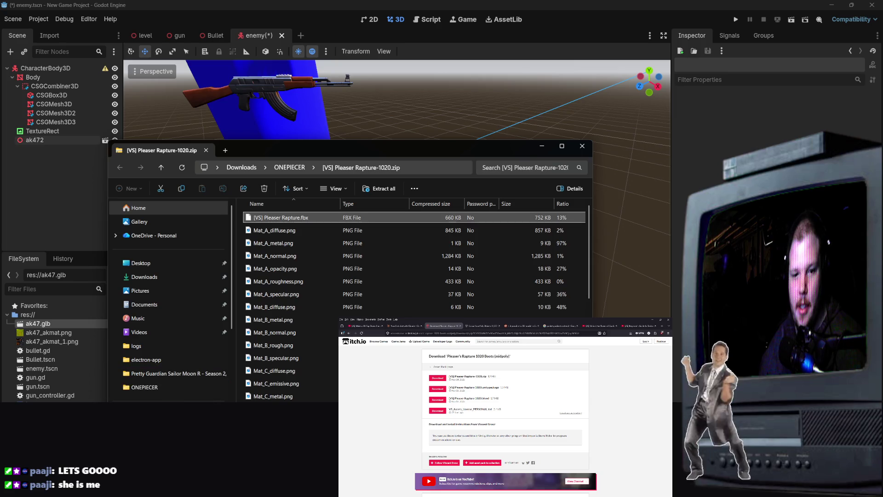
pyautogui.hotkey('alt', 'Tab')
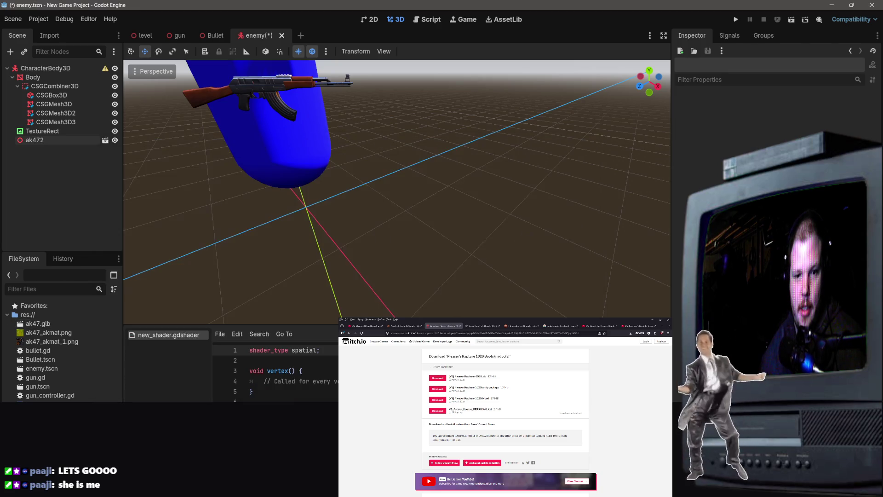
pyautogui.moveTo(704, 466)
pyautogui.mouseDown()
pyautogui.moveTo(248, 350)
pyautogui.moveTo(282, 162)
pyautogui.moveTo(256, 220)
pyautogui.moveTo(268, 240)
pyautogui.mouseUp()
# - Frame the boots, rotate them about 105 degrees to stand upright, and nudge them along X
pyautogui.press('f')
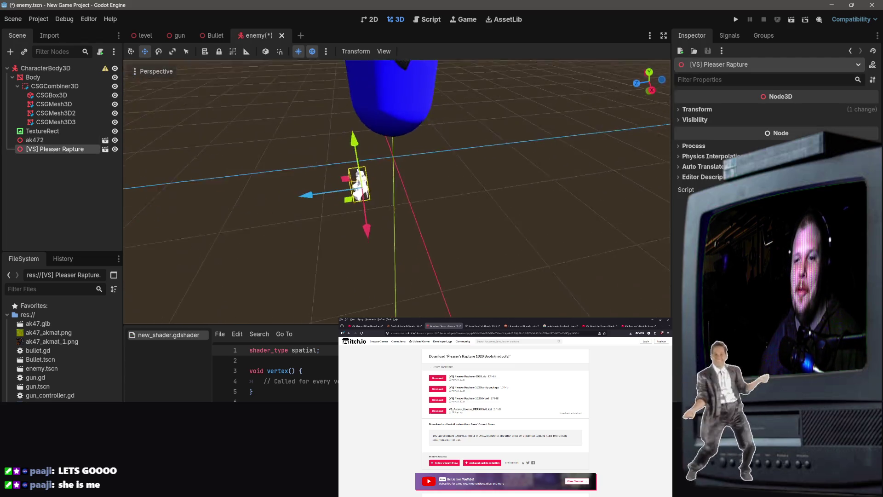
pyautogui.scroll(-5, 359, 244)
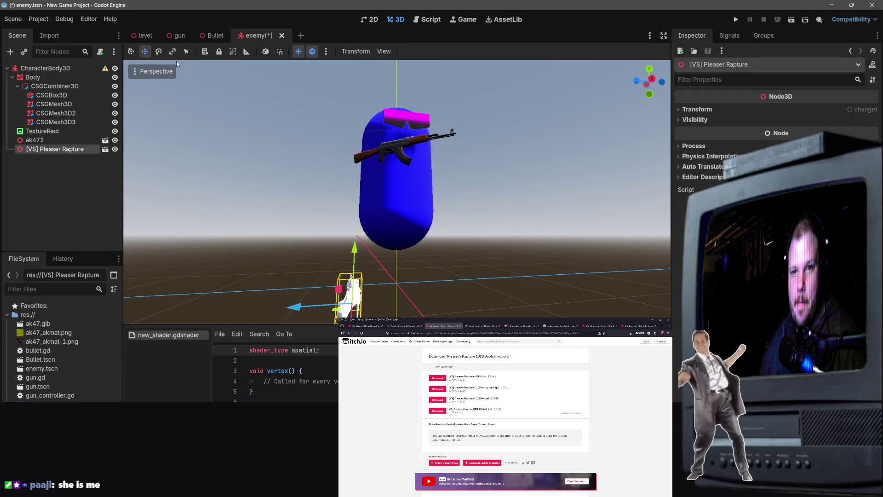
pyautogui.press('e')
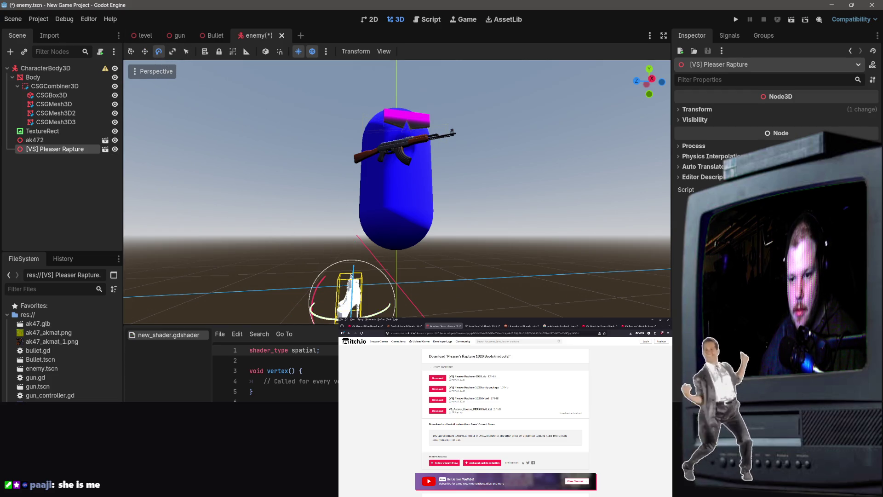
pyautogui.moveTo(353, 270)
pyautogui.mouseDown()
pyautogui.moveTo(363, 276)
pyautogui.moveTo(353, 270)
pyautogui.mouseUp()
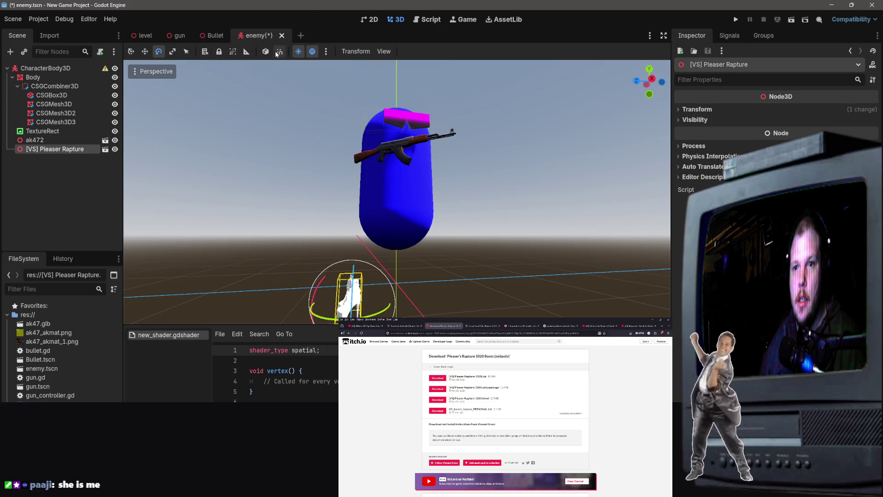
pyautogui.moveTo(353, 271)
pyautogui.mouseDown()
pyautogui.moveTo(377, 285)
pyautogui.moveTo(354, 272)
pyautogui.mouseUp()
pyautogui.click(144, 51)
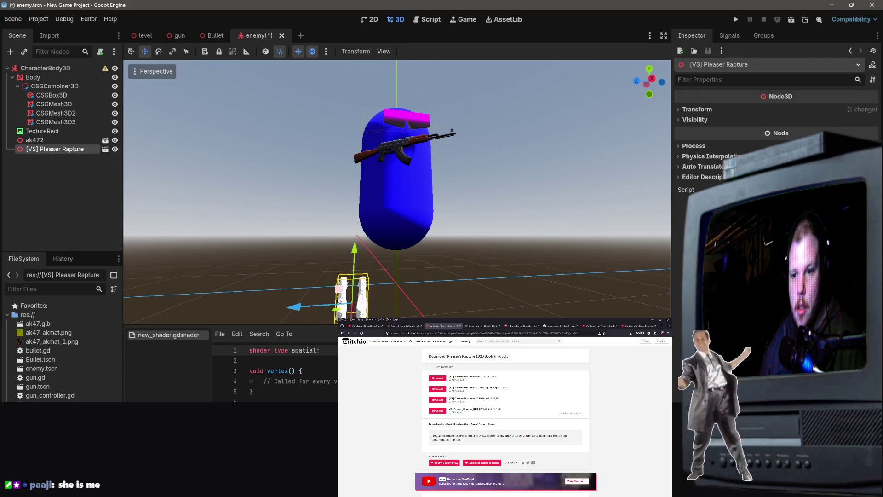
pyautogui.moveTo(308, 304)
pyautogui.mouseDown()
pyautogui.moveTo(287, 307)
pyautogui.moveTo(364, 302)
pyautogui.moveTo(365, 195)
pyautogui.moveTo(477, 202)
pyautogui.moveTo(479, 216)
pyautogui.mouseUp()
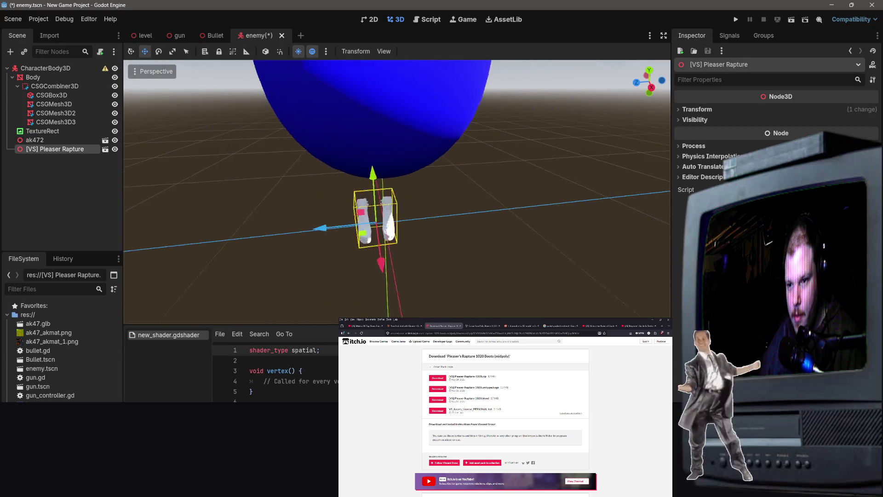
# - Shift the boots along Z and scale them along Y, undoing the unwanted scale attempts
pyautogui.moveTo(308, 229)
pyautogui.mouseDown()
pyautogui.moveTo(295, 230)
pyautogui.moveTo(305, 227)
pyautogui.mouseUp()
pyautogui.click(172, 51)
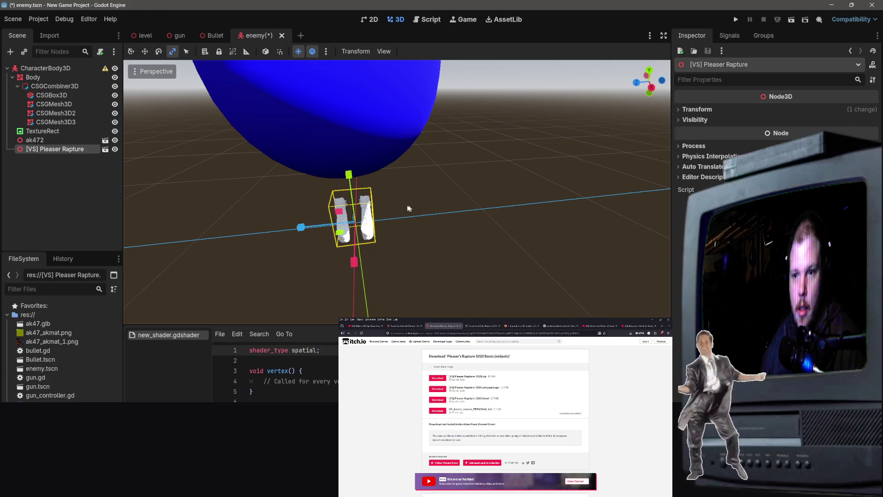
pyautogui.moveTo(349, 175)
pyautogui.mouseDown()
pyautogui.moveTo(337, 209)
pyautogui.moveTo(324, 207)
pyautogui.moveTo(317, 233)
pyautogui.moveTo(336, 220)
pyautogui.mouseUp()
pyautogui.hotkey('ctrl', 'z')
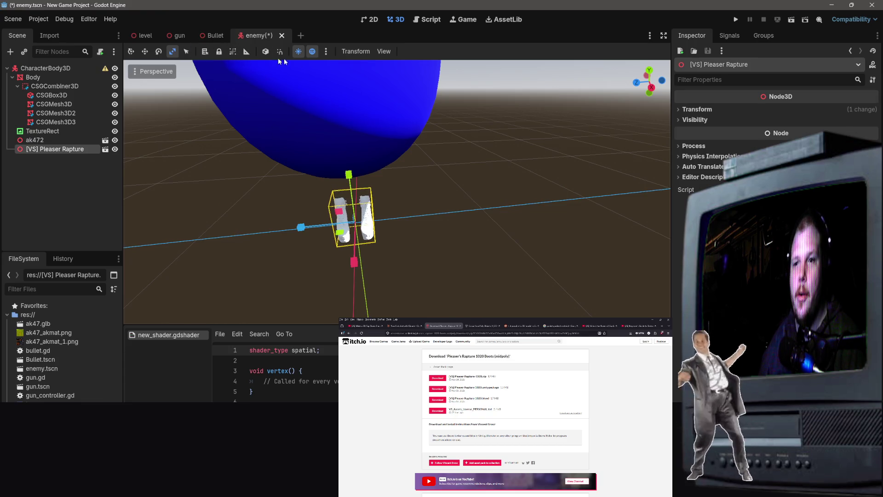
pyautogui.moveTo(351, 267); pyautogui.dragTo(349, 304)
pyautogui.hotkey('ctrl', 'z')
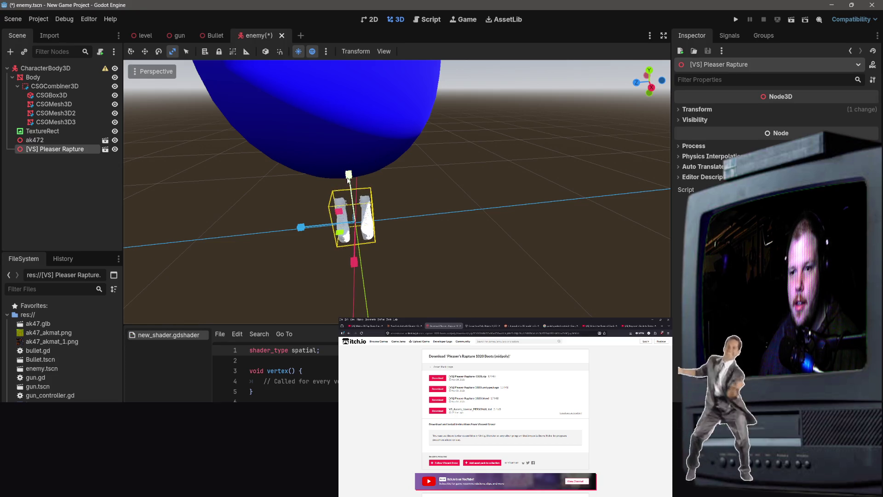
pyautogui.moveTo(348, 177)
pyautogui.mouseDown()
pyautogui.moveTo(320, 162)
pyautogui.moveTo(324, 141)
pyautogui.mouseUp()
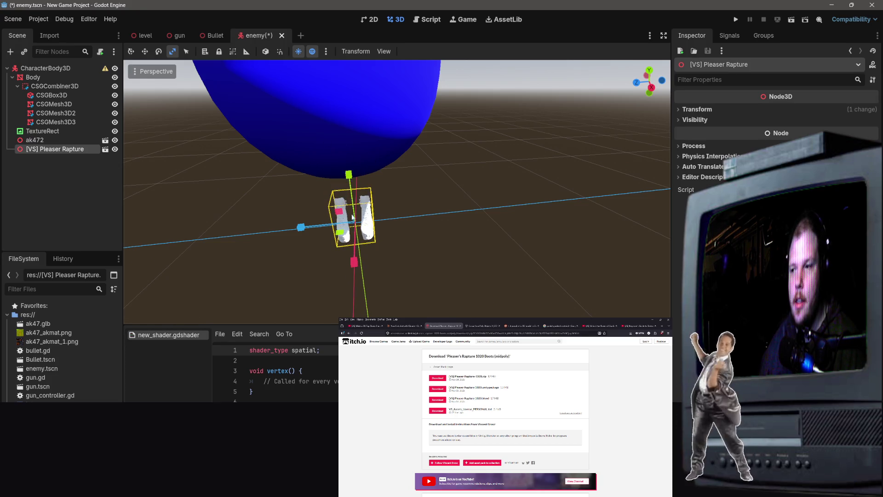
# - Move the boots under the capsule and retry scaling in local space, undoing the overshoot
pyautogui.click(145, 52)
pyautogui.moveTo(341, 212)
pyautogui.mouseDown()
pyautogui.moveTo(352, 218)
pyautogui.moveTo(337, 249)
pyautogui.moveTo(348, 239)
pyautogui.moveTo(348, 257)
pyautogui.mouseUp()
pyautogui.press('q')
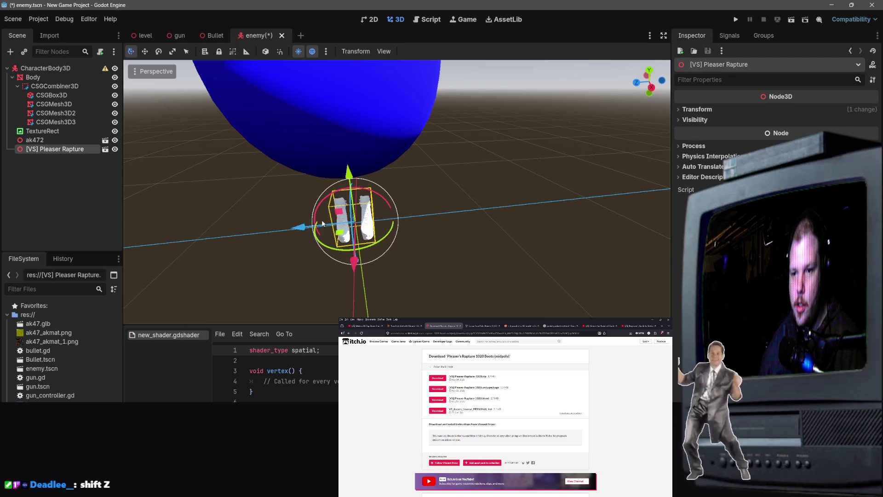
pyautogui.click(172, 52)
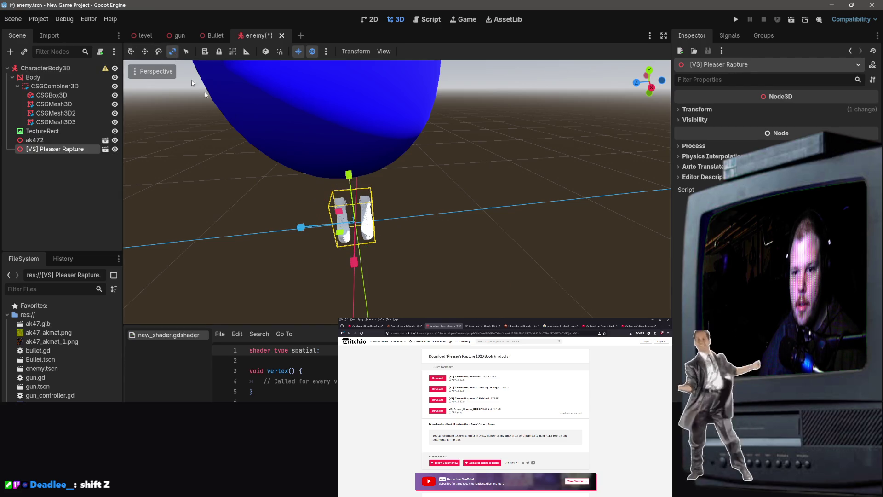
pyautogui.moveTo(339, 232)
pyautogui.mouseDown()
pyautogui.moveTo(328, 256)
pyautogui.moveTo(336, 214)
pyautogui.moveTo(338, 242)
pyautogui.moveTo(345, 236)
pyautogui.moveTo(336, 243)
pyautogui.moveTo(325, 199)
pyautogui.moveTo(337, 196)
pyautogui.mouseUp()
pyautogui.press('t')
pyautogui.press('t')
pyautogui.hotkey('ctrl', 'z')
pyautogui.moveTo(429, 207); pyautogui.dragTo(429, 207)
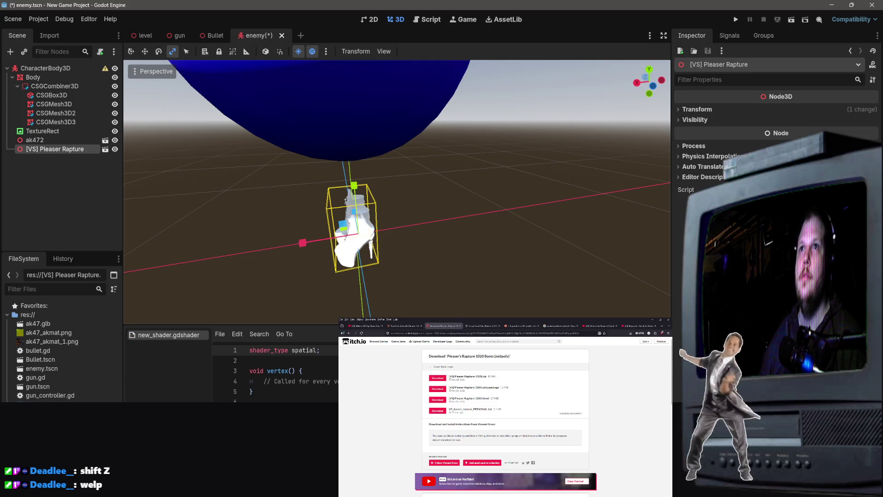
pyautogui.hotkey('ctrl', 'Tab')
pyautogui.hotkey('ctrl', 'l')
# - Search Google for 'godot scale tool', then widen the boots along X, cancelling a second stretch
pyautogui.write('god')
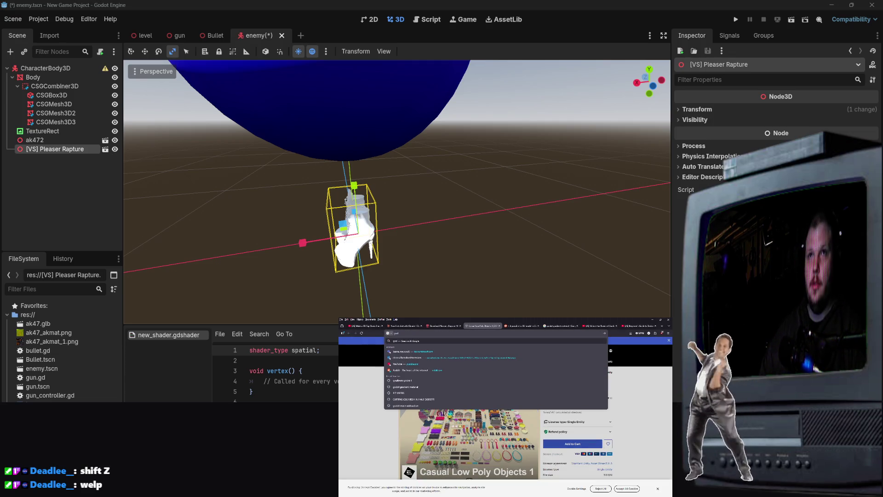
pyautogui.write('ot scale tool')
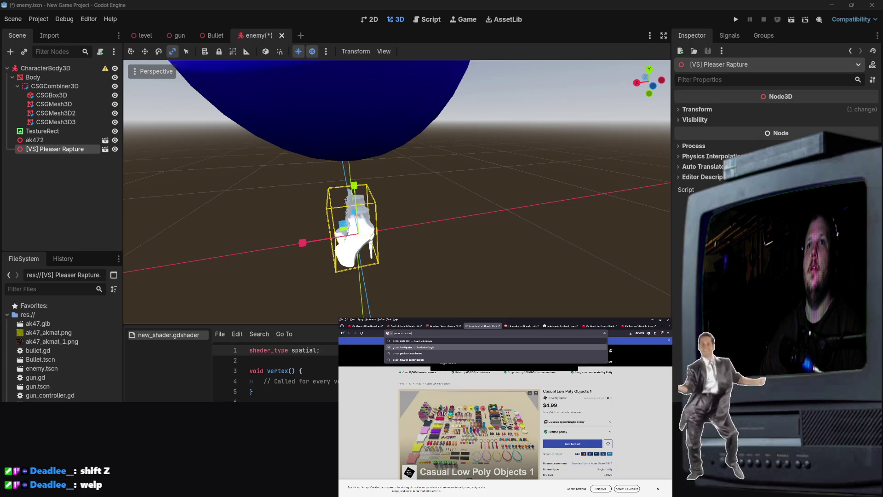
pyautogui.press('Return')
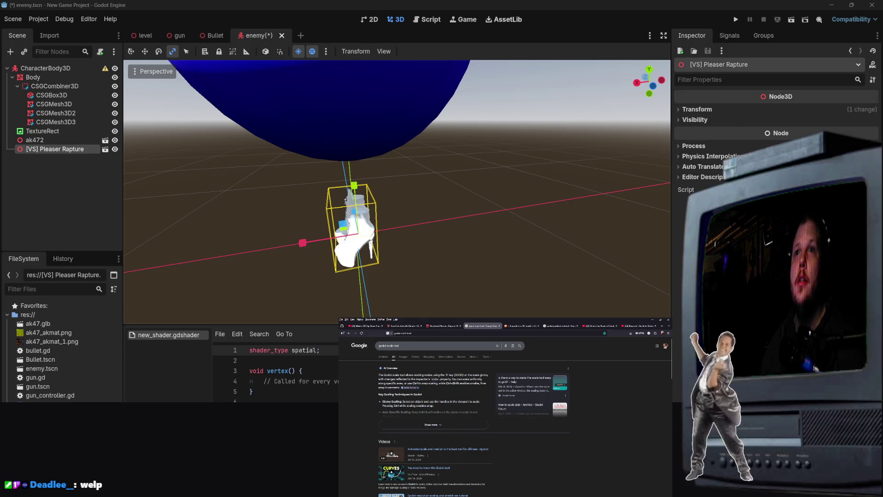
pyautogui.click(500, 224)
pyautogui.moveTo(363, 244); pyautogui.dragTo(440, 171)
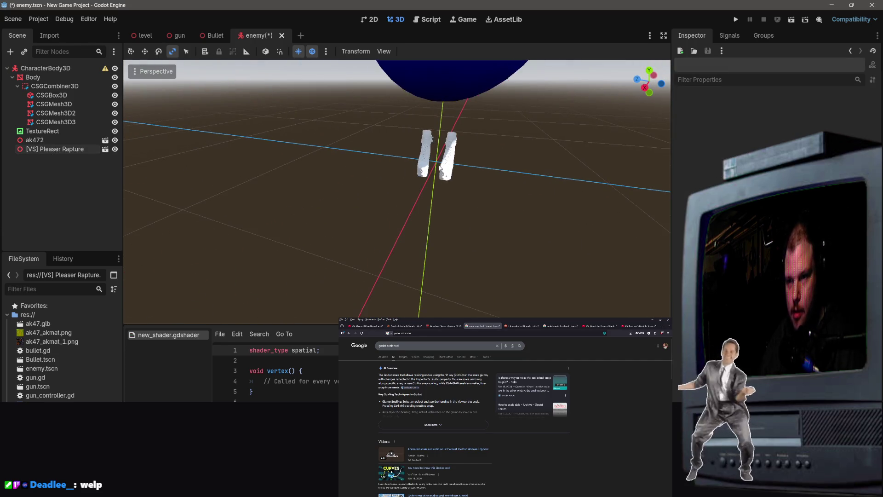
pyautogui.click(45, 149)
pyautogui.moveTo(389, 155)
pyautogui.mouseDown()
pyautogui.moveTo(356, 151)
pyautogui.moveTo(366, 153)
pyautogui.mouseUp()
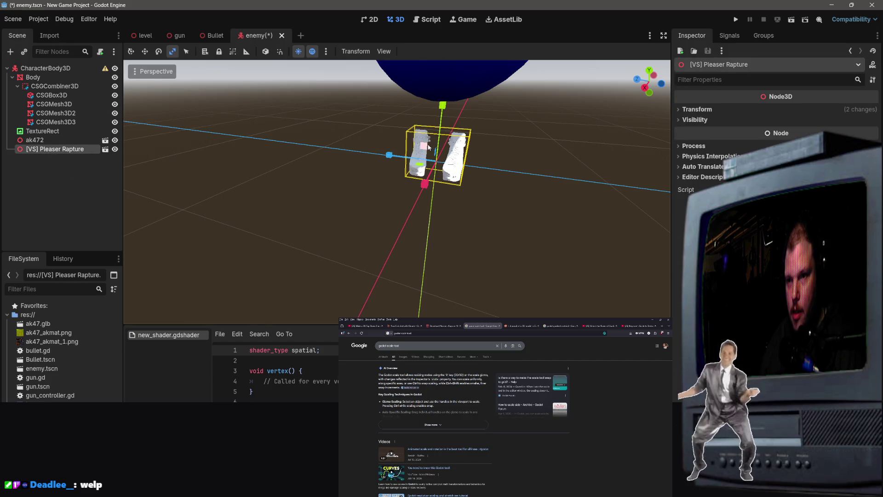
pyautogui.moveTo(429, 147)
pyautogui.mouseDown()
pyautogui.moveTo(436, 142)
pyautogui.moveTo(421, 154)
pyautogui.mouseUp()
pyautogui.rightClick(425, 157)
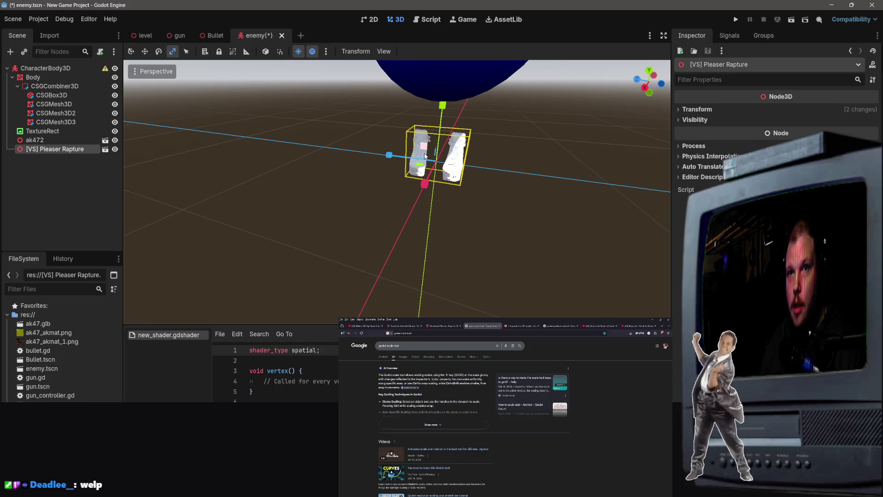
# - Scroll the results and open the Godot forum thread 'Is there an easy way to scale everything up'
pyautogui.moveTo(537, 153); pyautogui.dragTo(499, 167)
pyautogui.scroll(-3, 432, 414)
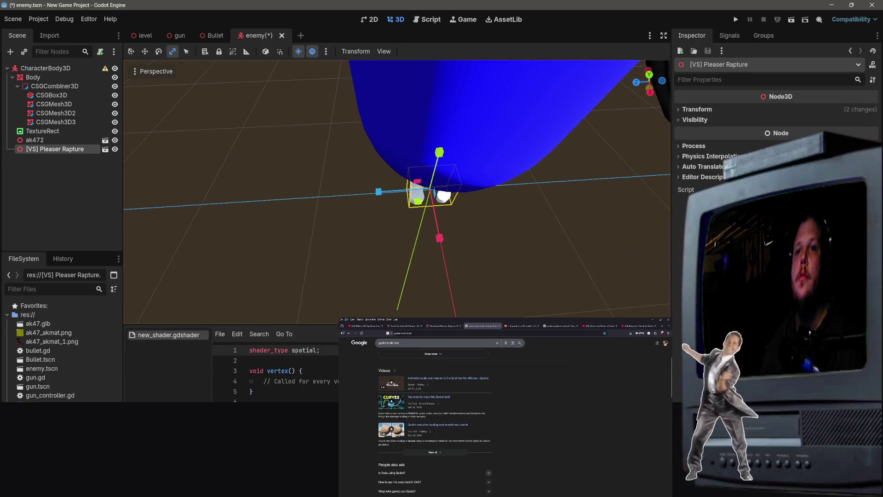
pyautogui.scroll(-5, 432, 413)
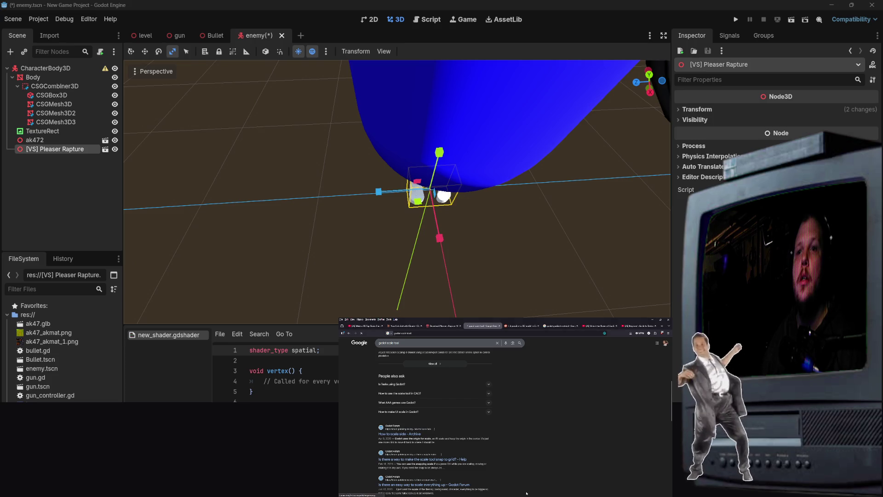
pyautogui.click(423, 484)
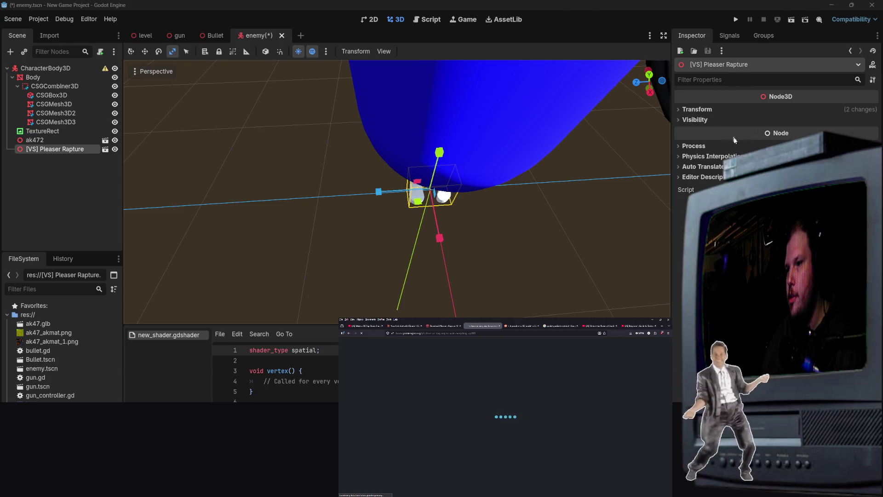
# - Set the boots' Transform scale to 2, try 3, then settle back on 2
pyautogui.click(708, 157)
pyautogui.click(699, 109)
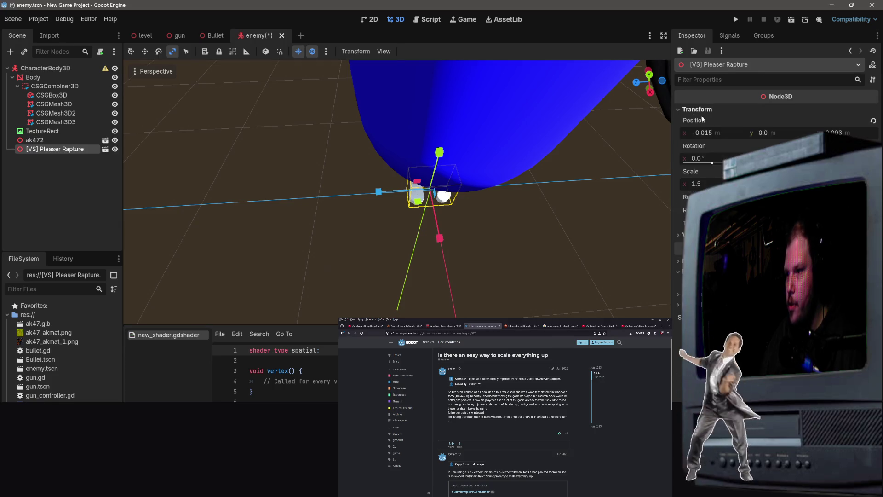
pyautogui.click(712, 185)
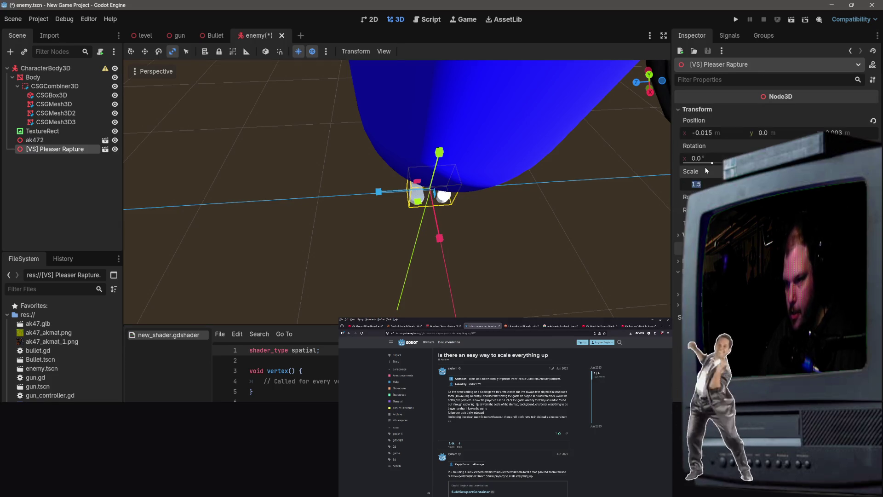
pyautogui.write('2')
pyautogui.press('Return')
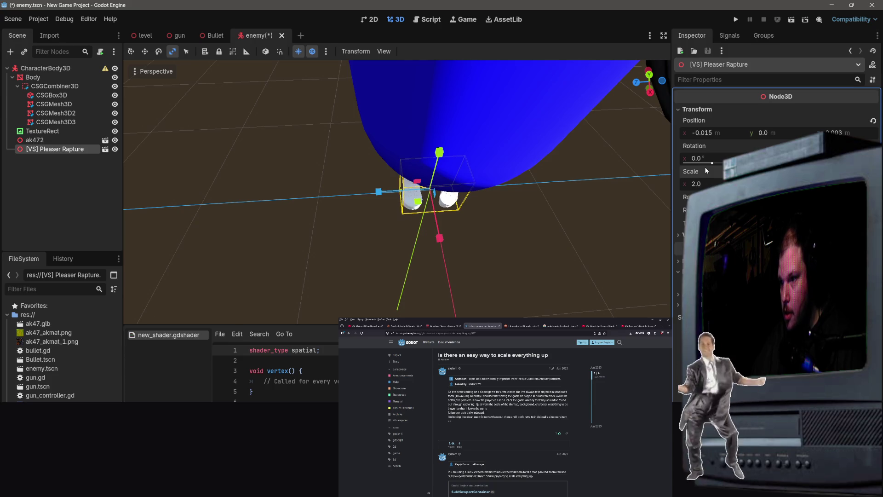
pyautogui.write('3')
pyautogui.press('Return')
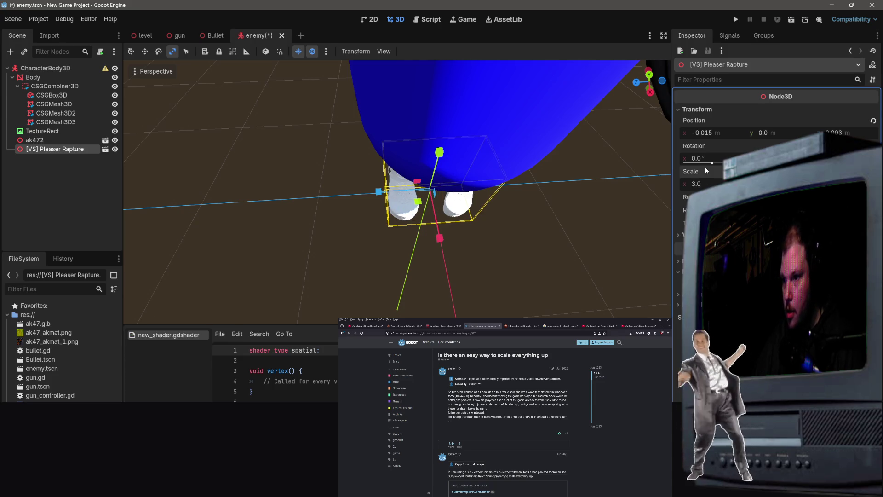
pyautogui.click(701, 184)
pyautogui.write('2')
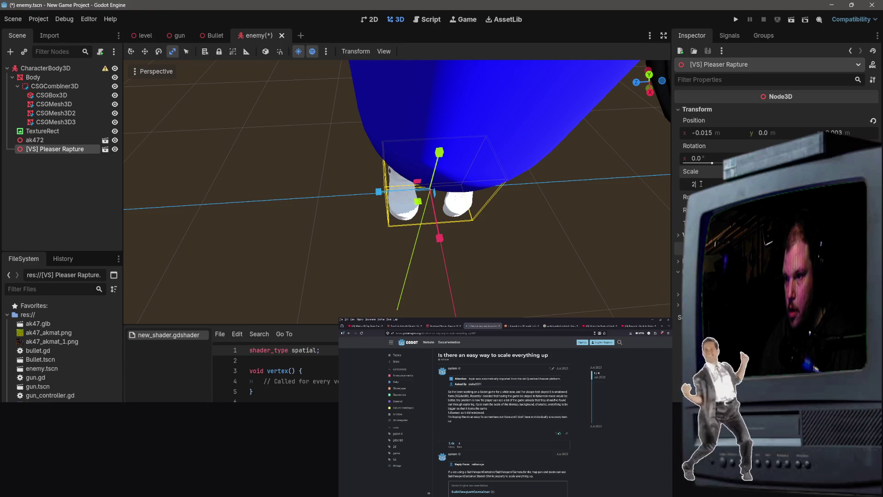
pyautogui.press('Return')
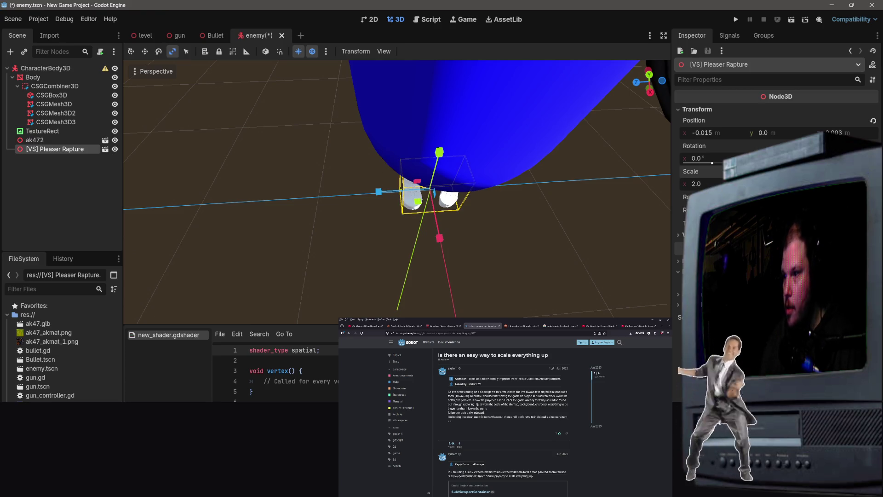
# - Collapse and reopen the Transform section, check the Visibility settings, then hide Transform
pyautogui.click(714, 184)
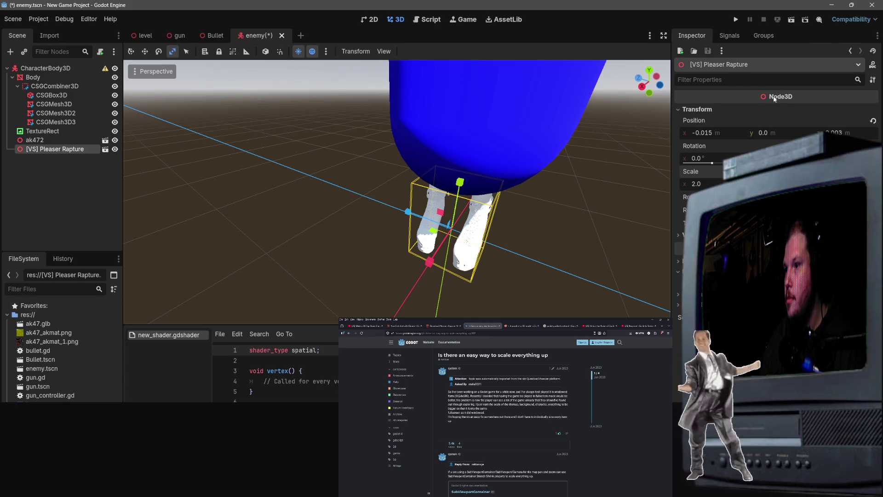
pyautogui.click(697, 109)
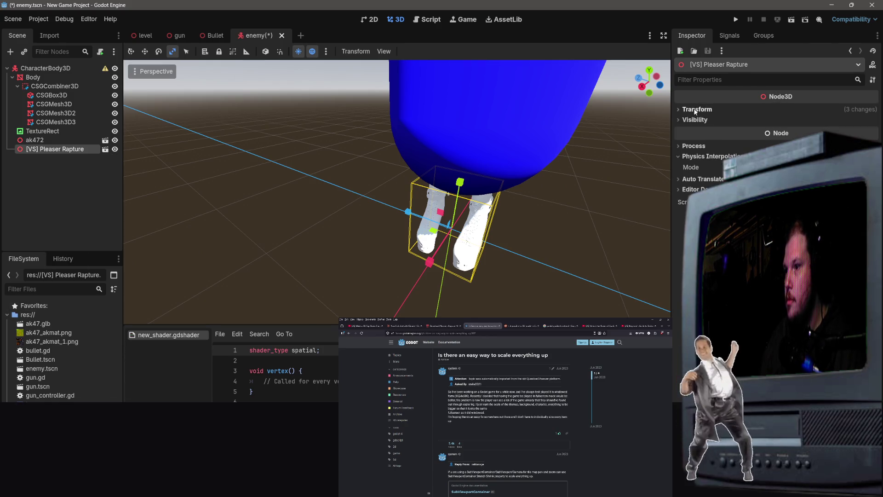
pyautogui.click(713, 118)
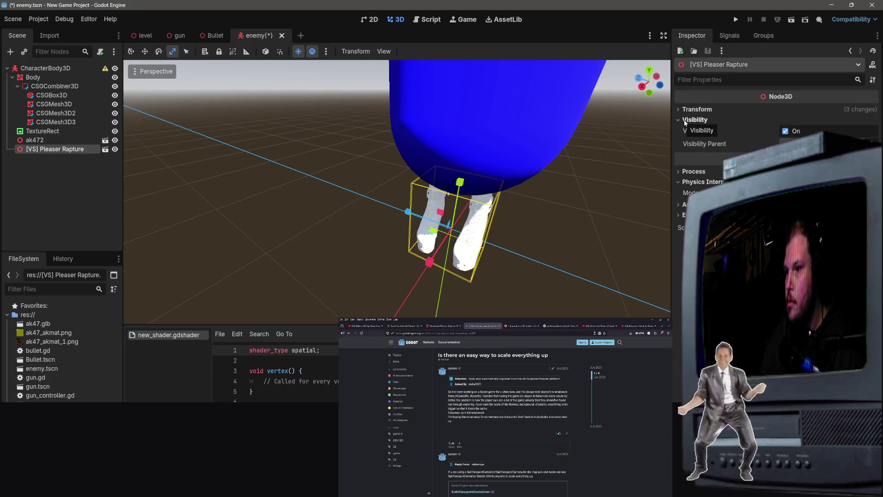
pyautogui.click(697, 110)
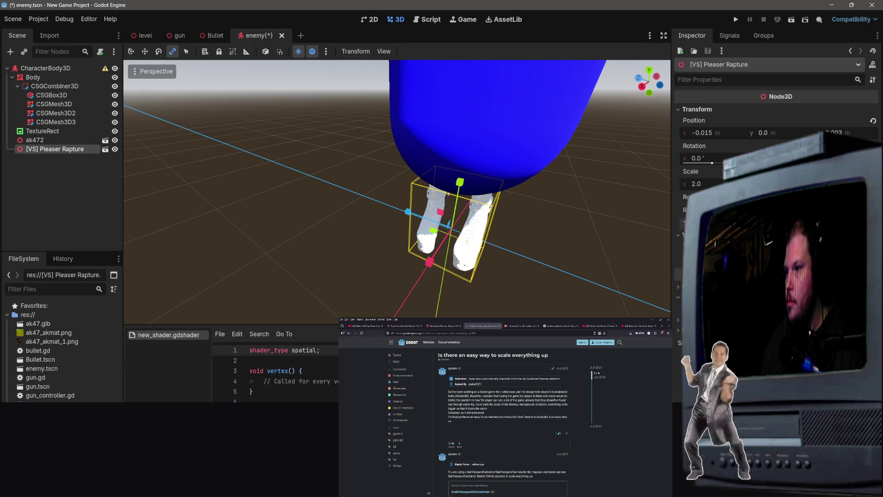
pyautogui.click(771, 108)
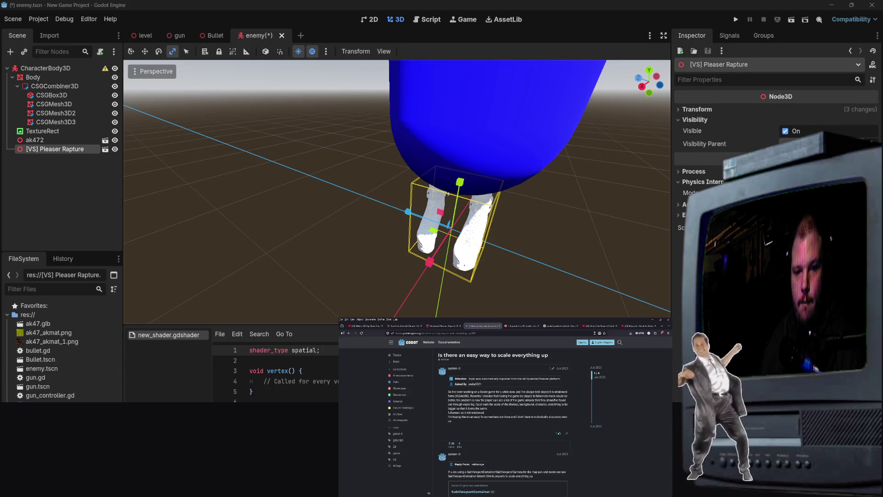
pyautogui.hotkey('alt', 'Tab')
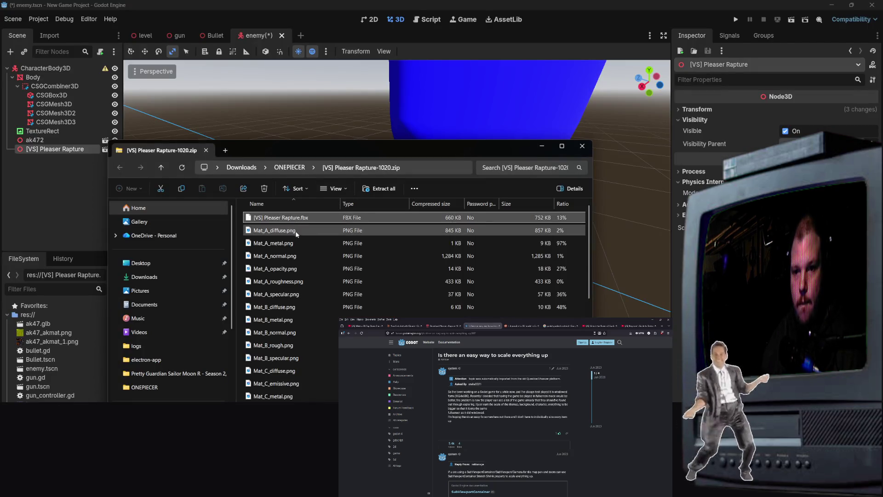
pyautogui.scroll(-5, 303, 239)
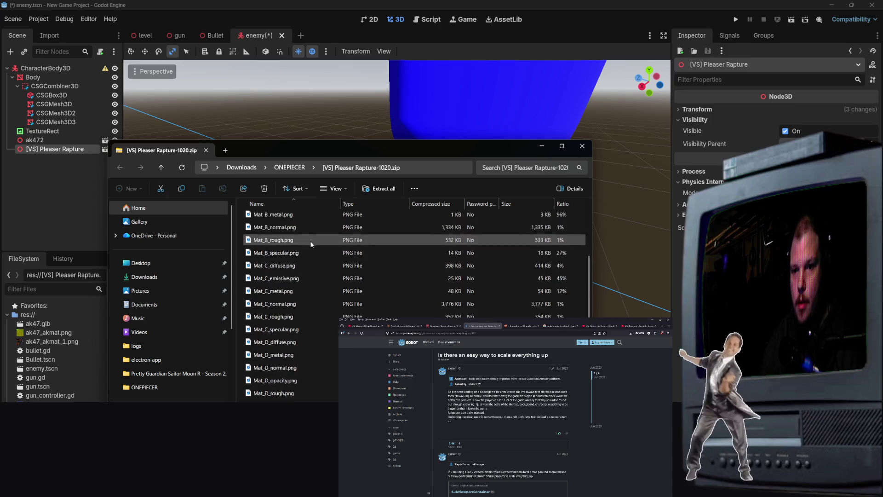
pyautogui.click(300, 169)
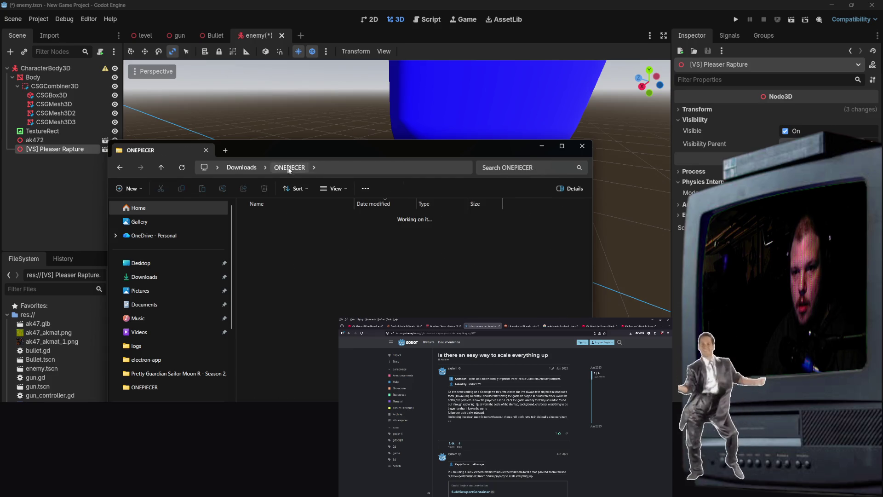
pyautogui.doubleClick(284, 229)
pyautogui.click(284, 231)
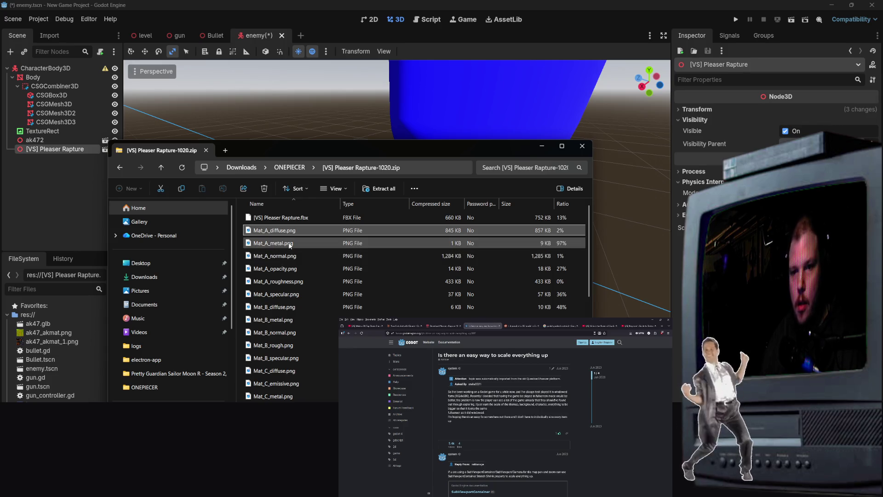
pyautogui.scroll(-5, 303, 304)
pyautogui.scroll(5, 313, 341)
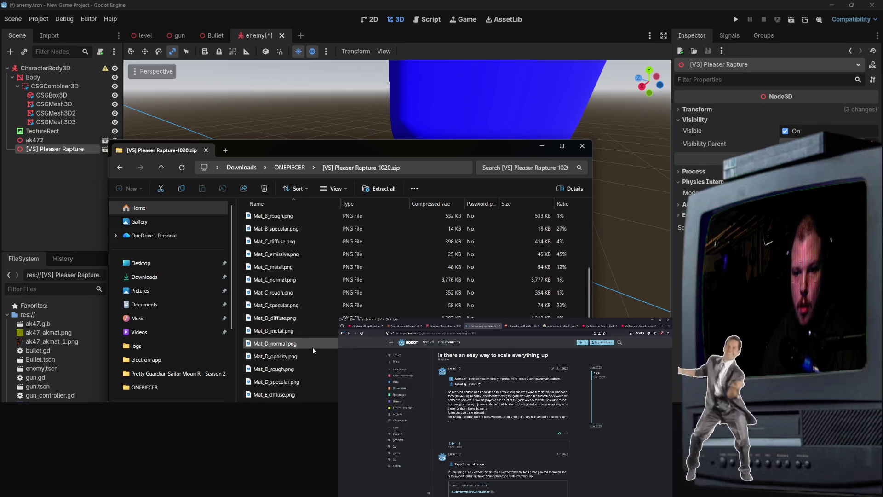
pyautogui.click(287, 231)
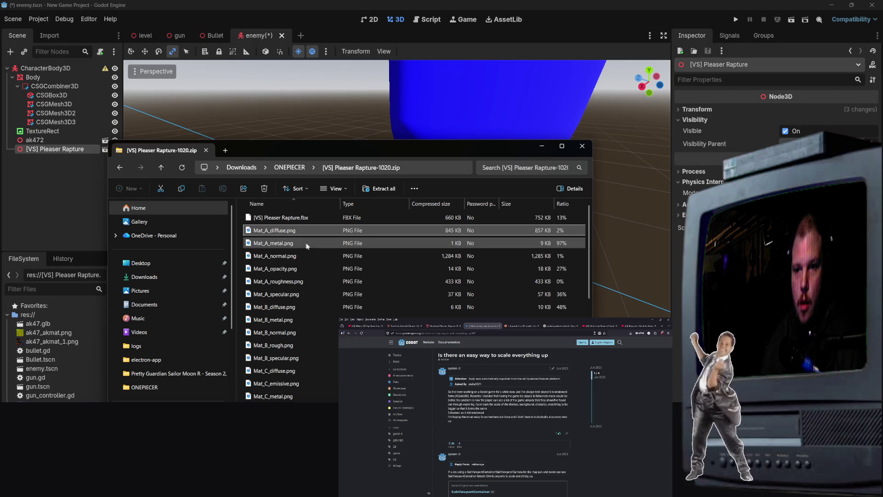
pyautogui.click(290, 257)
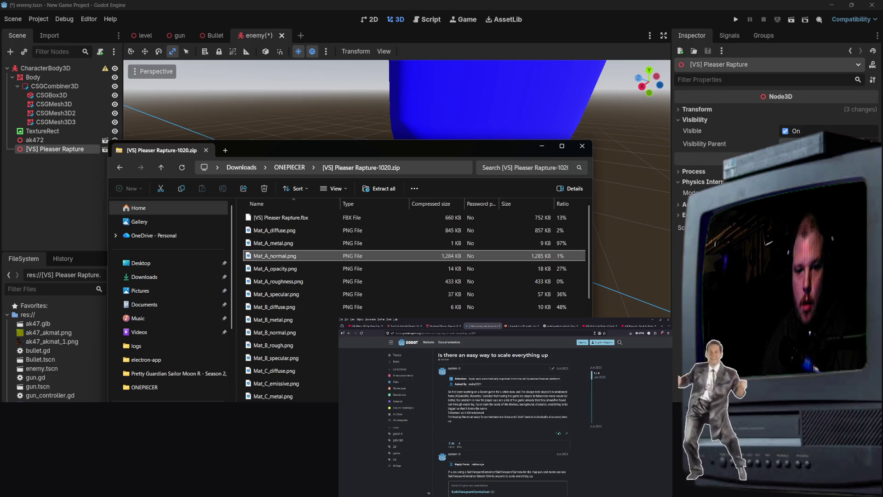
pyautogui.click(582, 146)
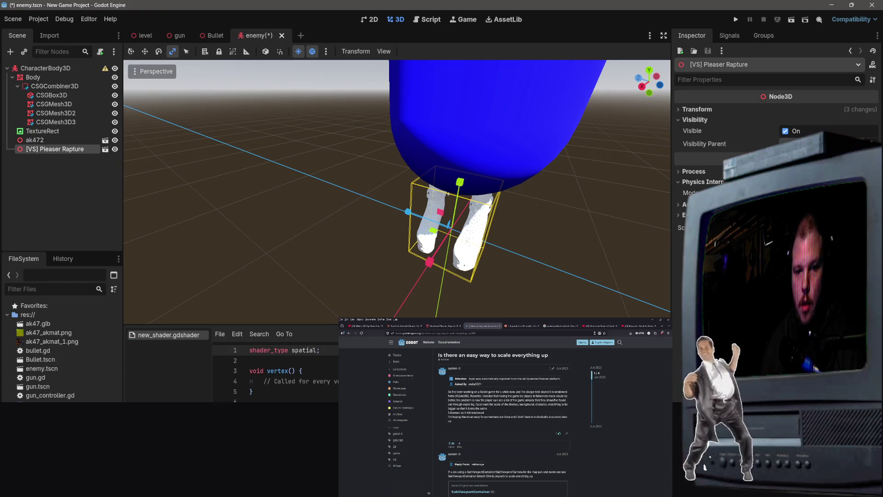
pyautogui.rightClick(54, 368)
pyautogui.press('Escape')
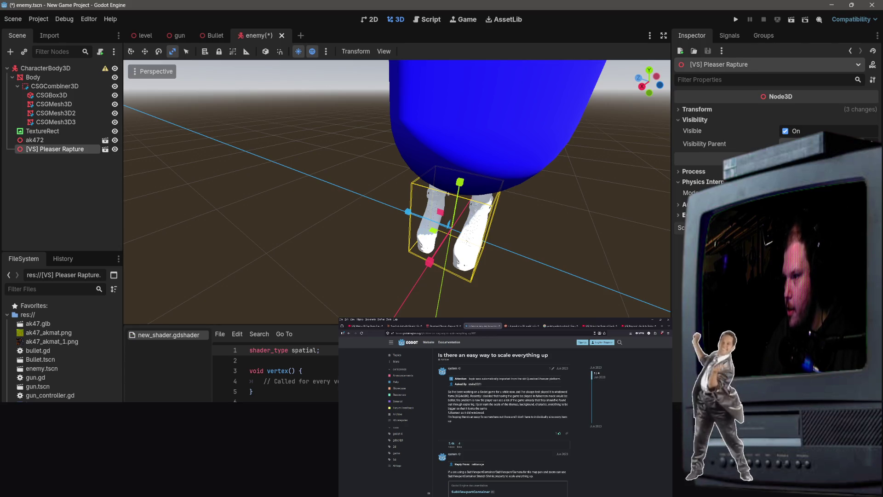
pyautogui.click(697, 109)
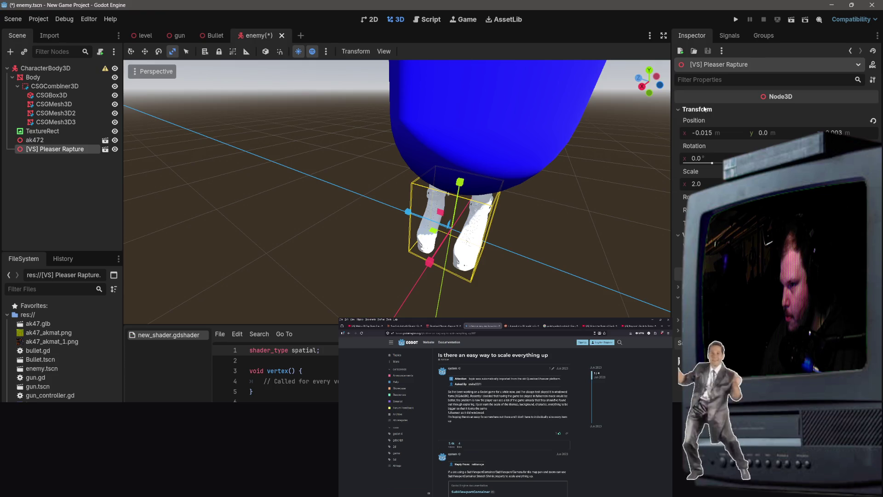
pyautogui.click(729, 67)
pyautogui.click(793, 76)
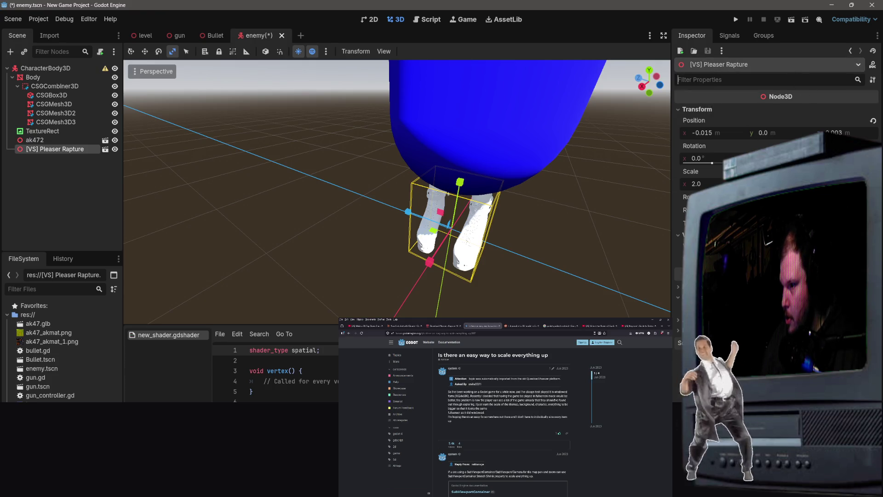
pyautogui.moveTo(570, 286); pyautogui.dragTo(540, 237)
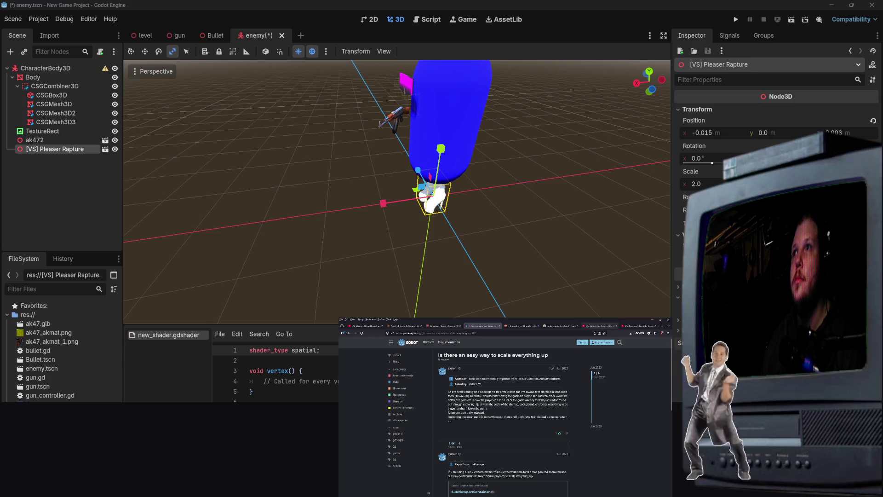
pyautogui.click(639, 326)
pyautogui.click(419, 332)
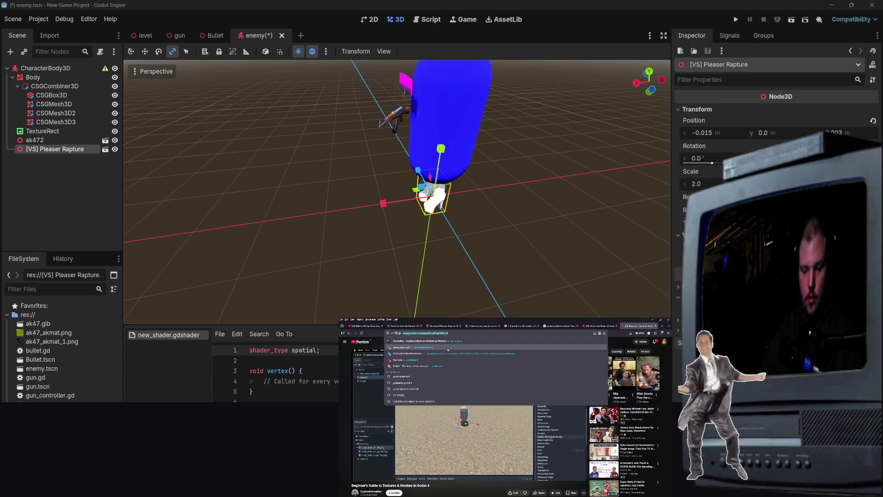
pyautogui.write('godot adding')
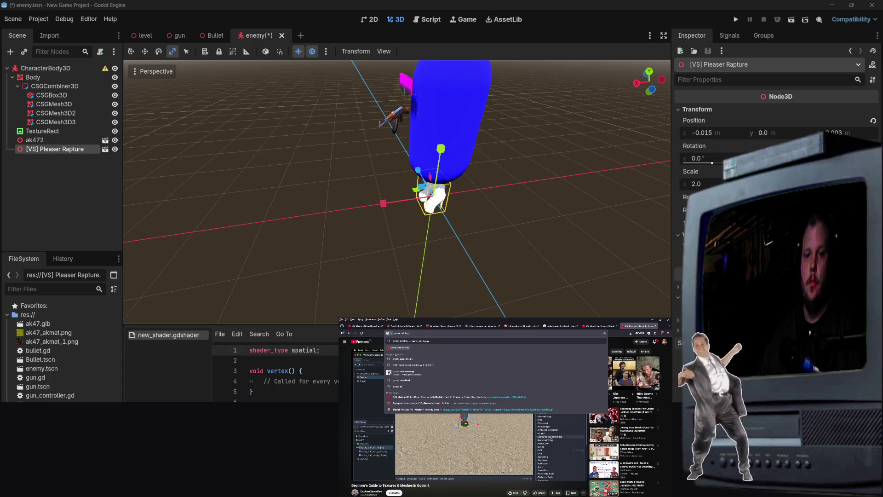
pyautogui.write(' texture to ')
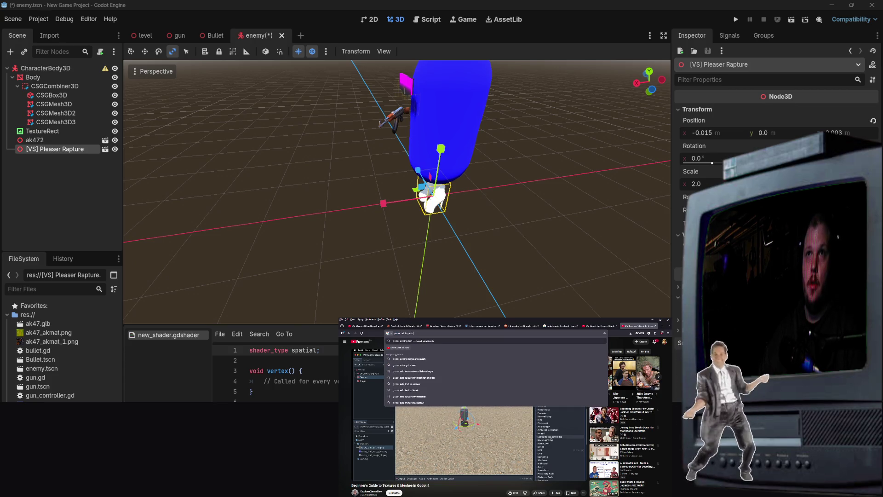
pyautogui.write('fb')
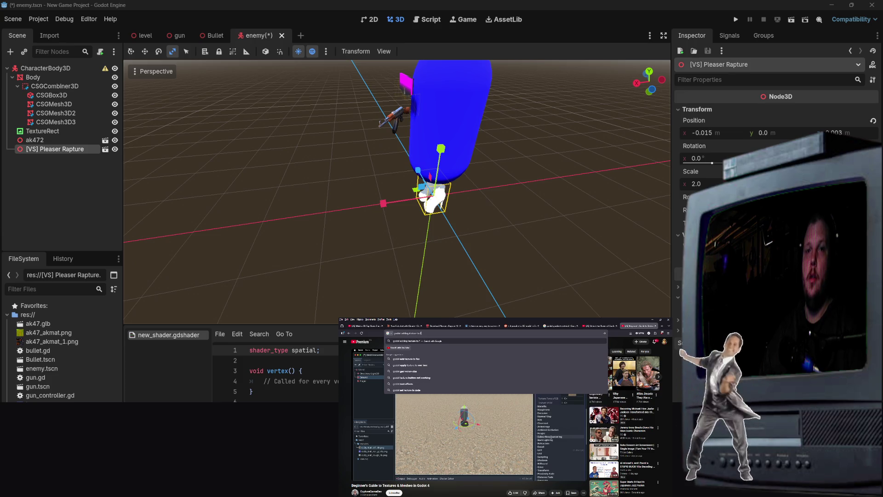
pyautogui.write('x')
pyautogui.press('Return')
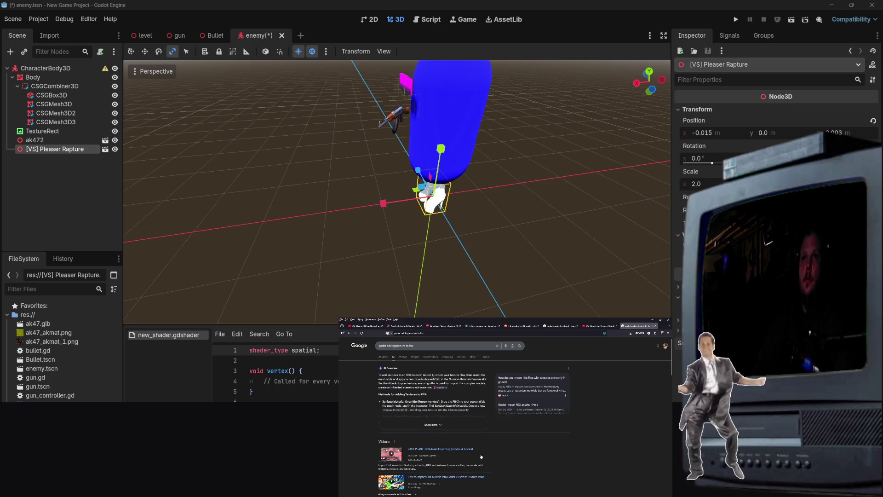
pyautogui.rightClick(58, 151)
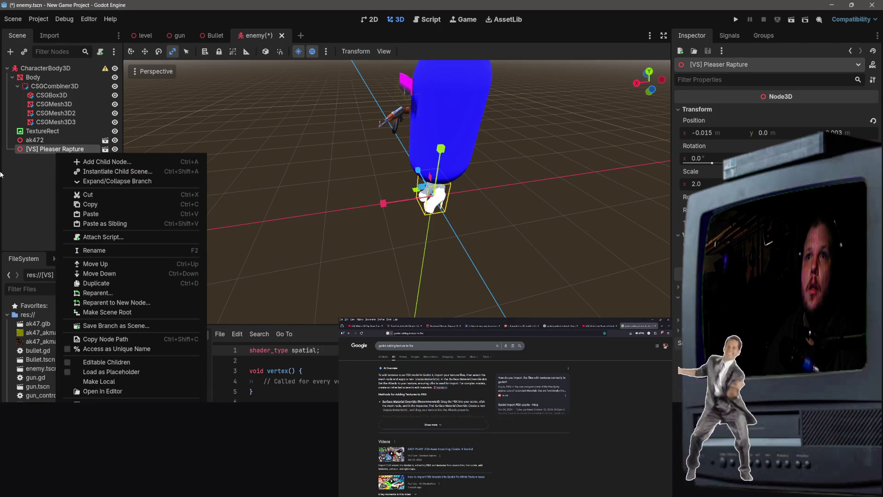
pyautogui.press('Escape')
pyautogui.press('F2')
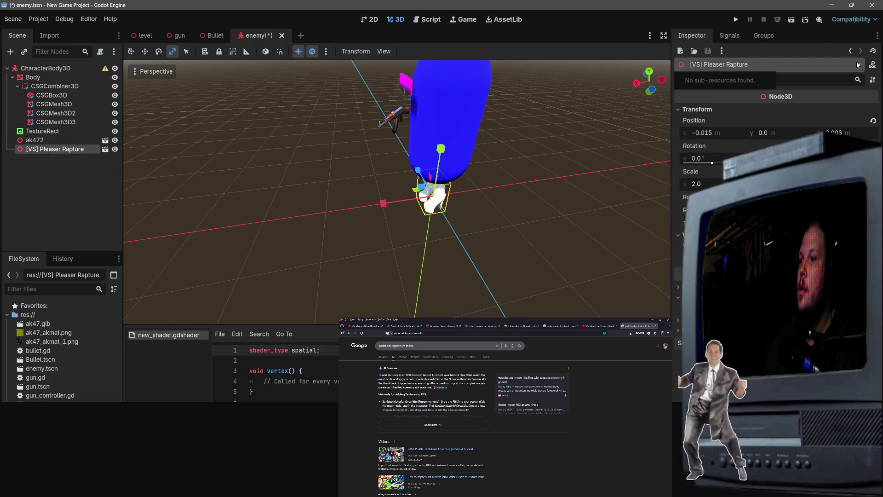
pyautogui.click(812, 84)
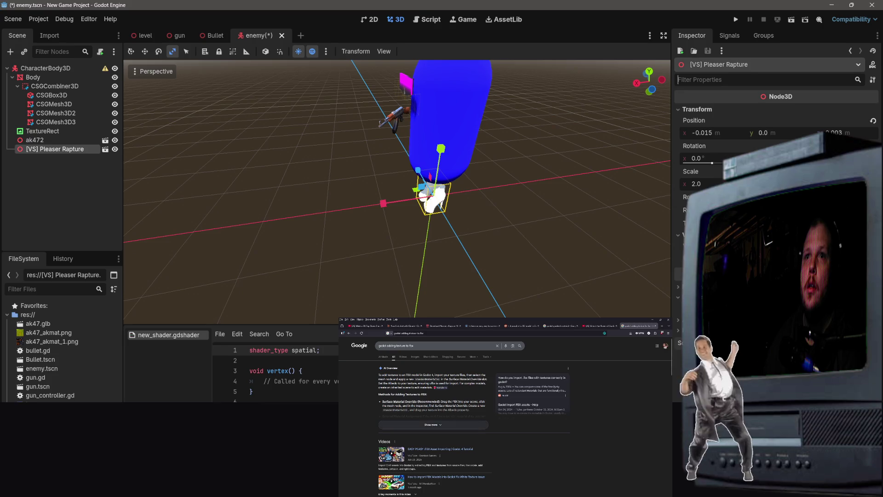
pyautogui.click(433, 424)
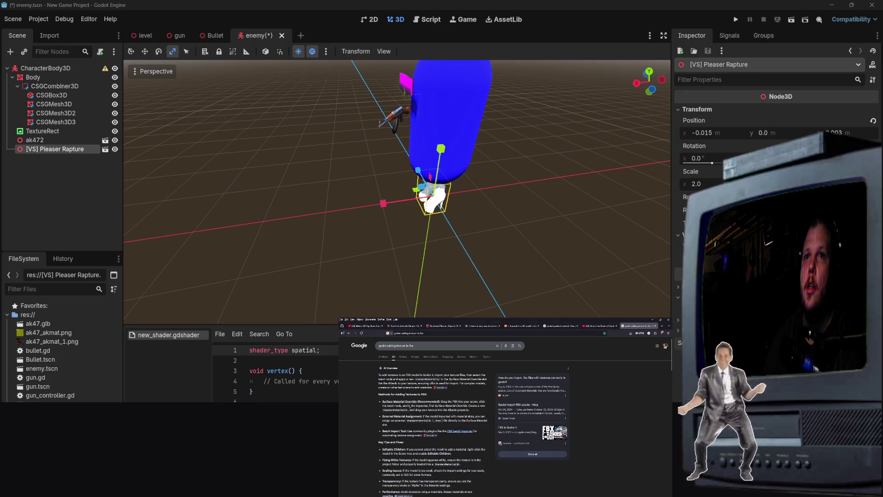
pyautogui.rightClick(33, 150)
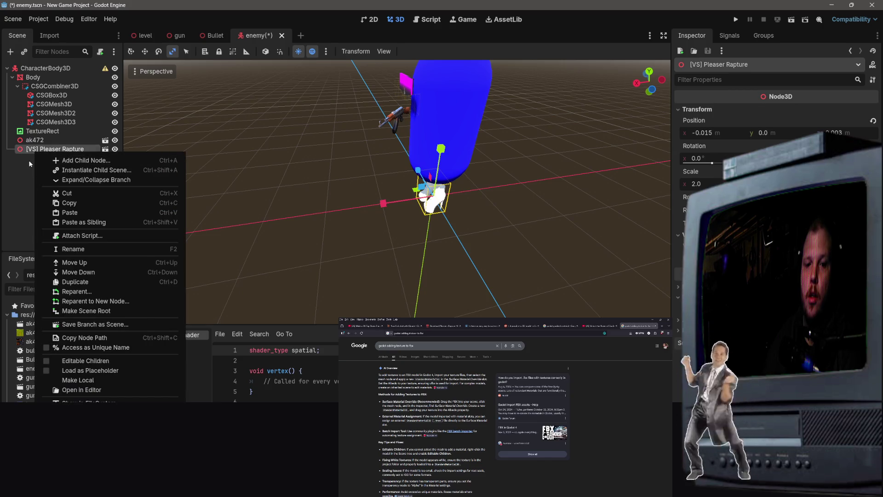
pyautogui.click(21, 178)
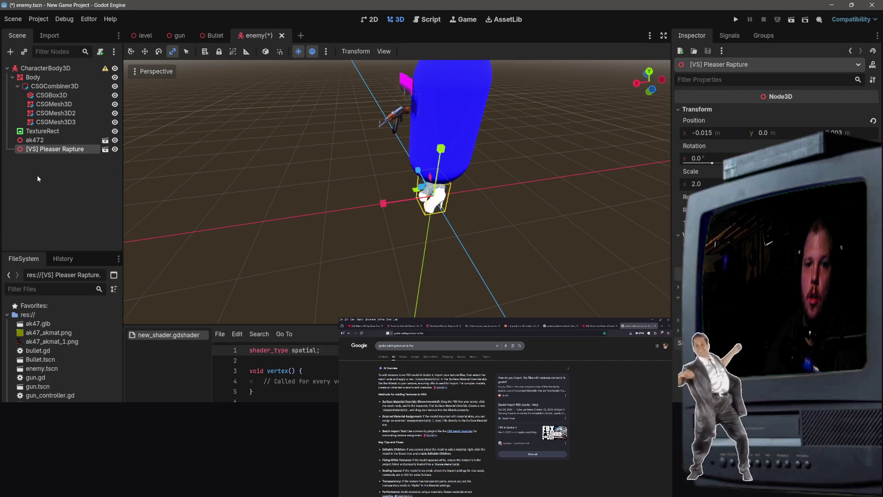
pyautogui.click(42, 140)
pyautogui.click(77, 156)
pyautogui.click(65, 150)
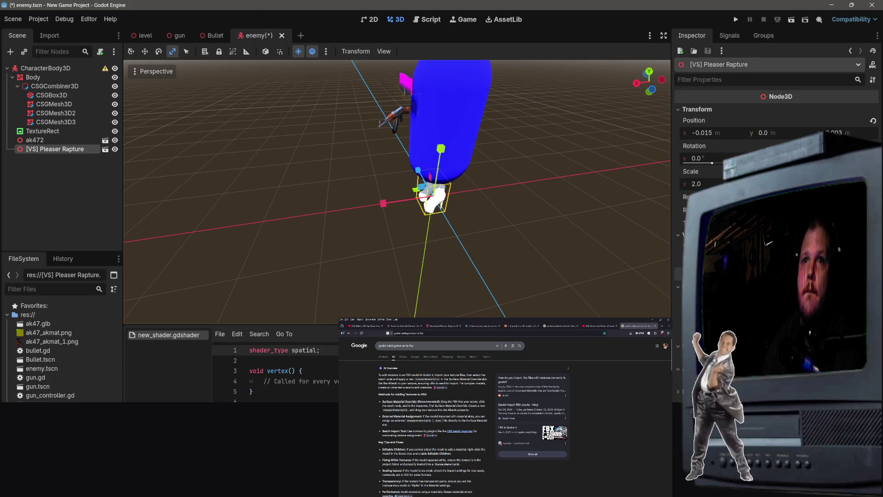
# - Add a MeshInstance3D child node to the enemy scene by searching 'mesh'
pyautogui.click(54, 172)
pyautogui.rightClick(57, 175)
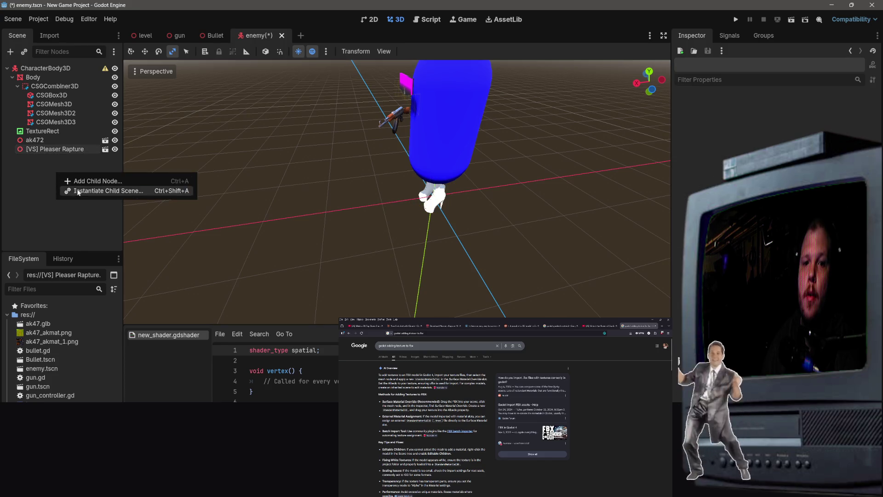
pyautogui.click(82, 182)
pyautogui.write('mesh')
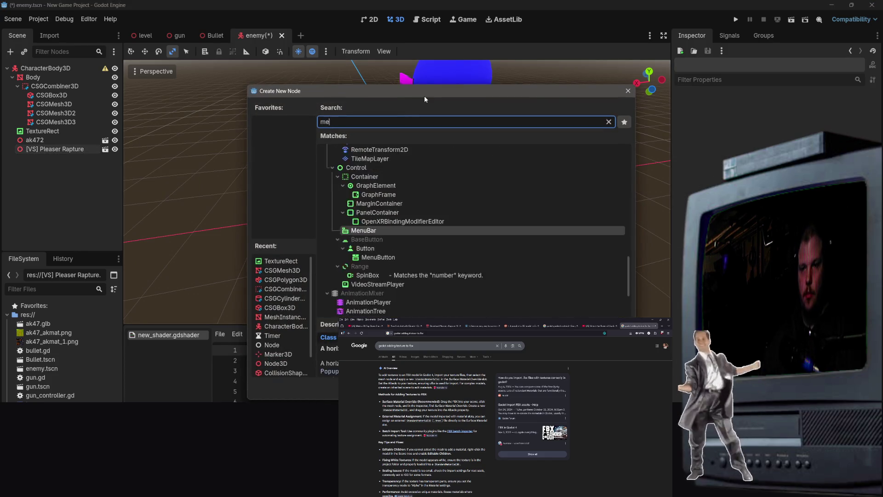
pyautogui.press('Return')
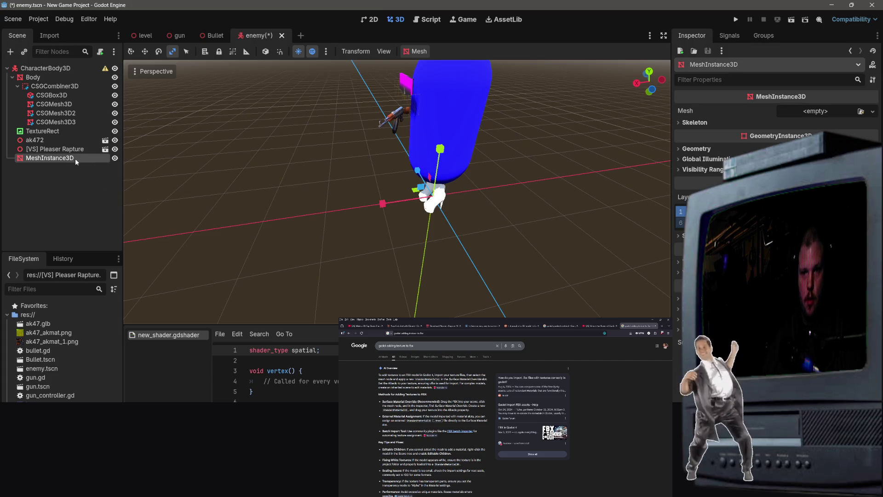
# - Reorder the Pleaser Rapture and MeshInstance3D nodes, placing MeshInstance3D under Body
pyautogui.moveTo(69, 149); pyautogui.dragTo(67, 160)
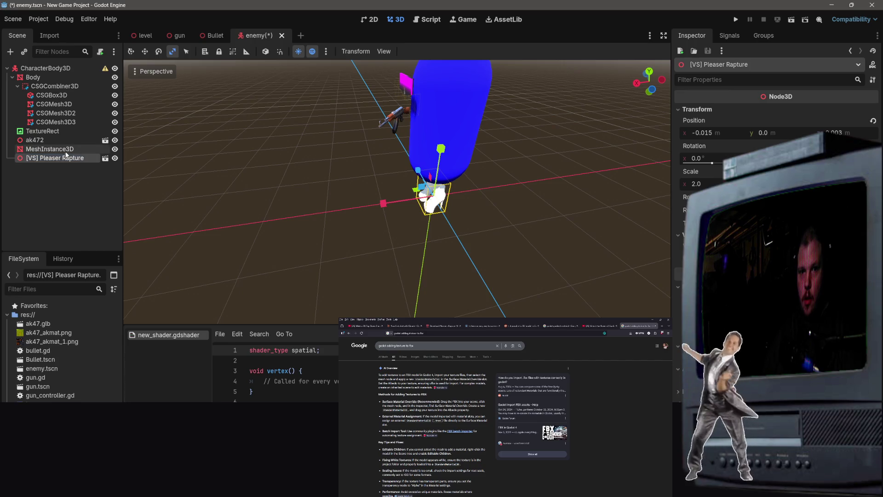
pyautogui.click(68, 150)
pyautogui.click(68, 152)
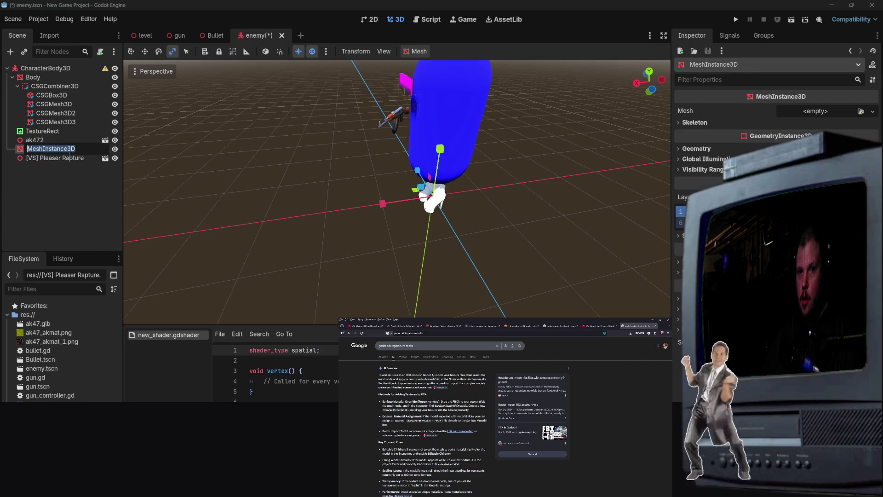
pyautogui.click(824, 114)
pyautogui.click(820, 114)
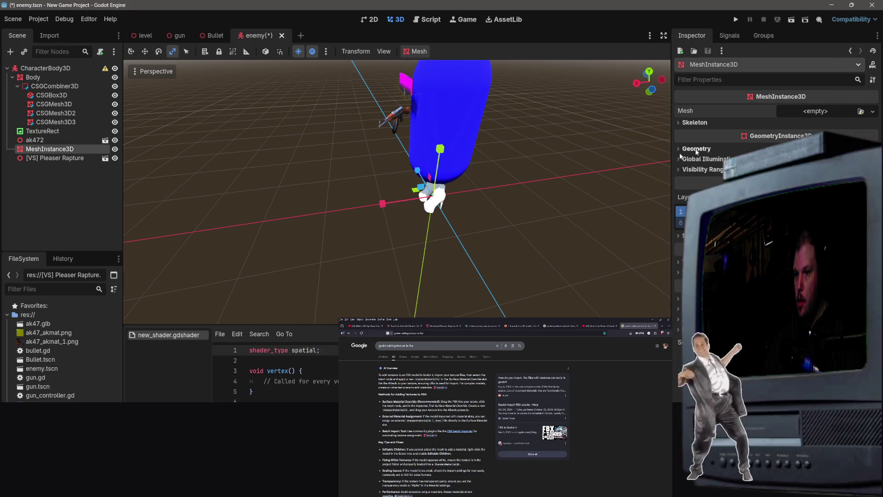
pyautogui.click(55, 157)
pyautogui.click(872, 111)
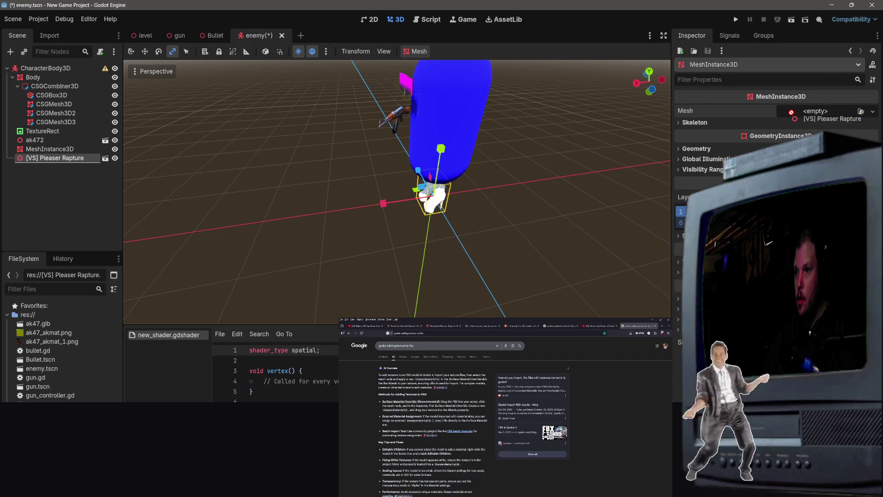
pyautogui.click(491, 214)
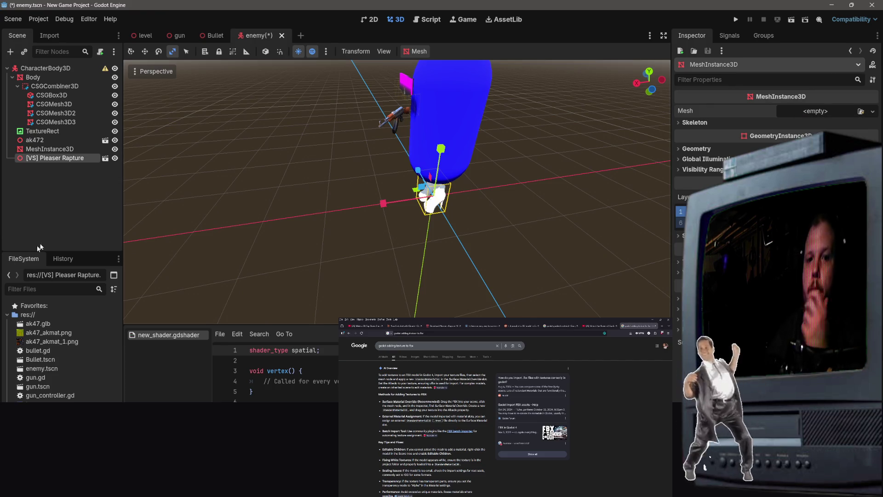
pyautogui.click(52, 149)
pyautogui.moveTo(52, 149); pyautogui.dragTo(46, 76)
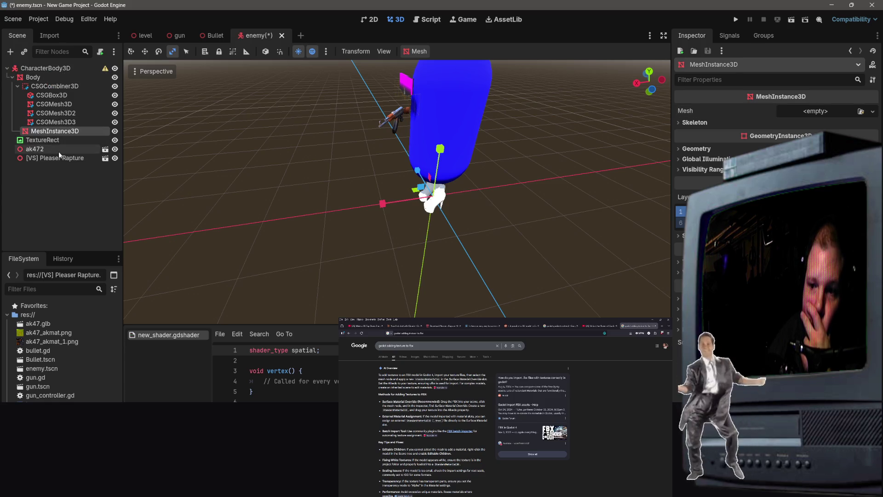
# - Check the mesh Quick Load picker, close it empty, and open the YouTube FBX import tutorial
pyautogui.click(860, 111)
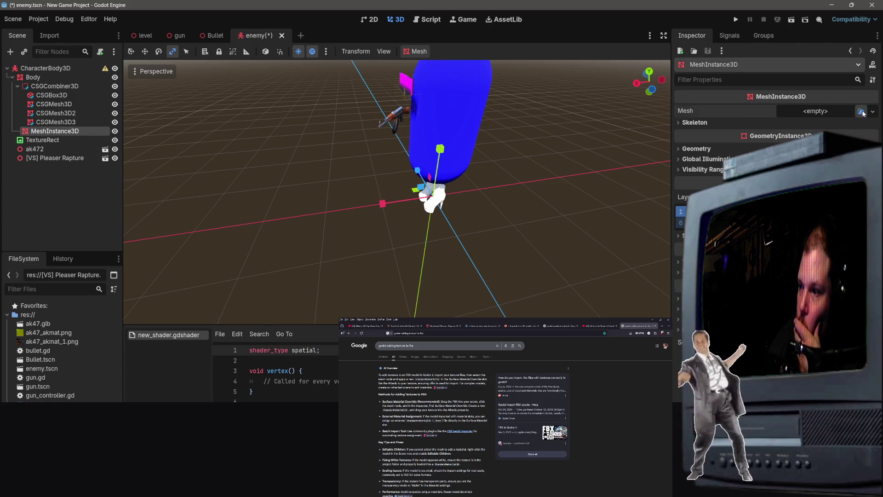
pyautogui.click(45, 133)
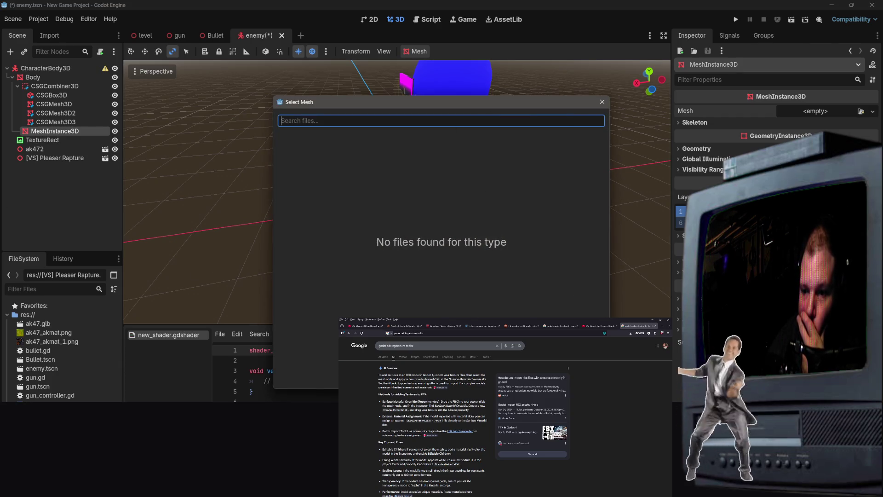
pyautogui.click(601, 104)
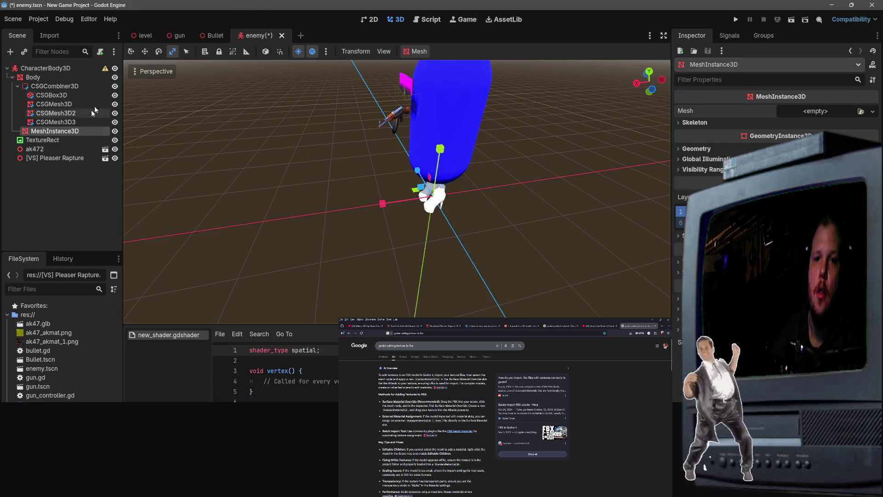
pyautogui.click(440, 388)
pyautogui.click(440, 389)
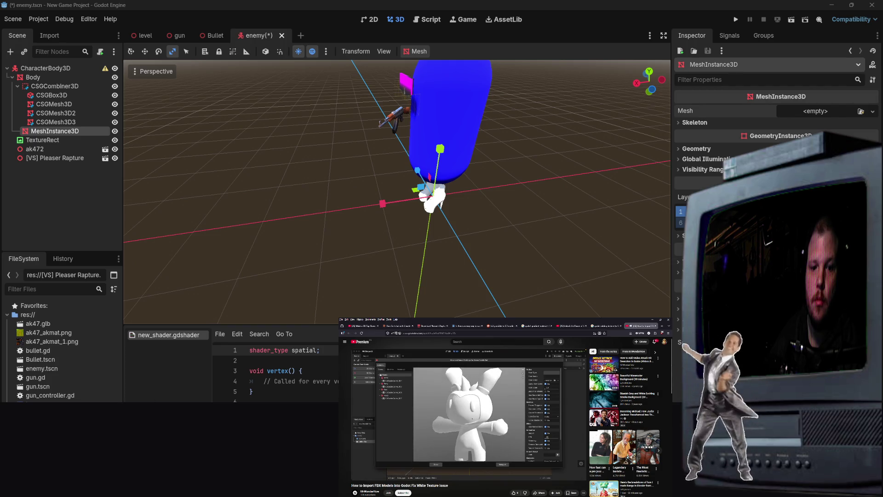
# - Review [VS] Pleaser Rapture.fbx's Advanced Import Settings alongside the tutorial, then close the dialog
pyautogui.click(105, 158)
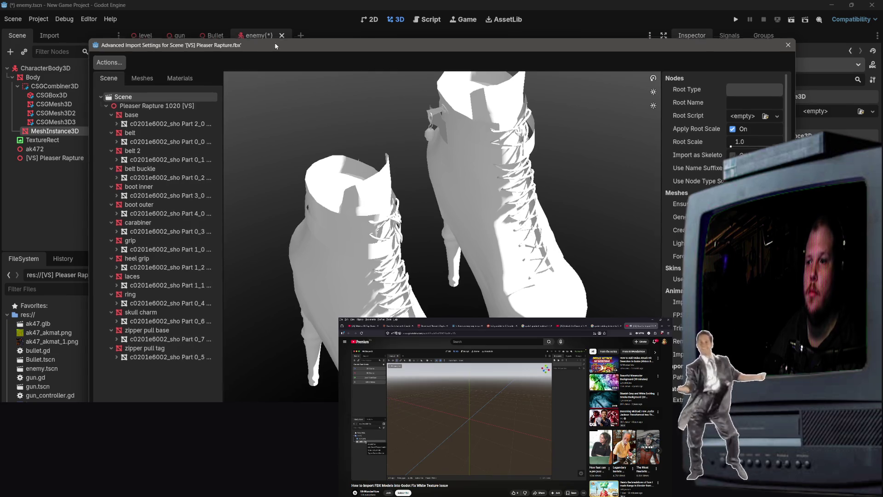
pyautogui.moveTo(275, 42)
pyautogui.mouseDown()
pyautogui.moveTo(361, 37)
pyautogui.moveTo(288, 15)
pyautogui.mouseUp()
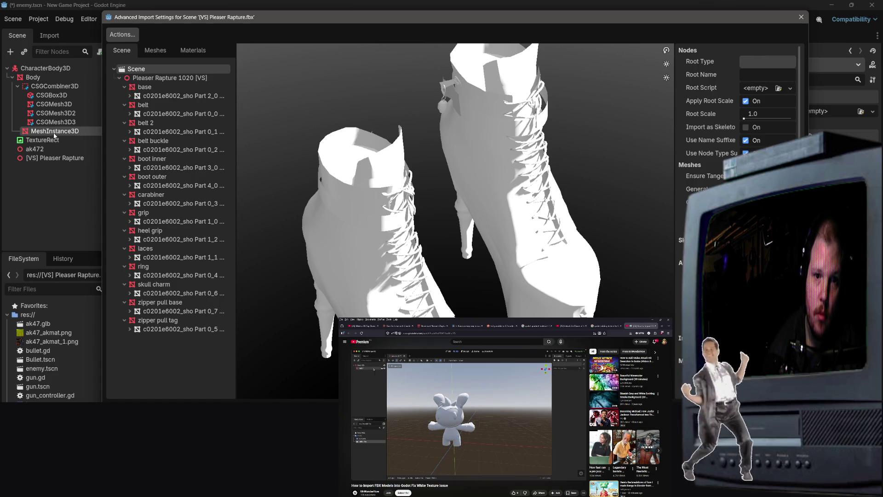
pyautogui.click(46, 179)
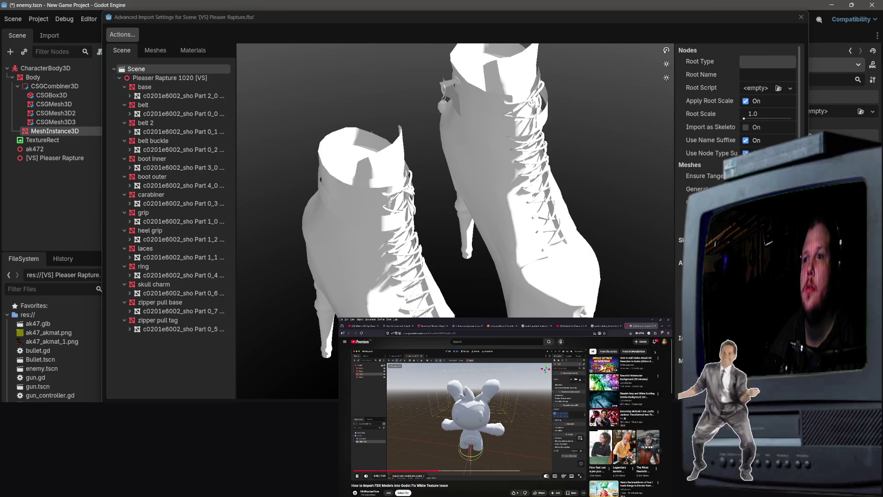
pyautogui.click(403, 471)
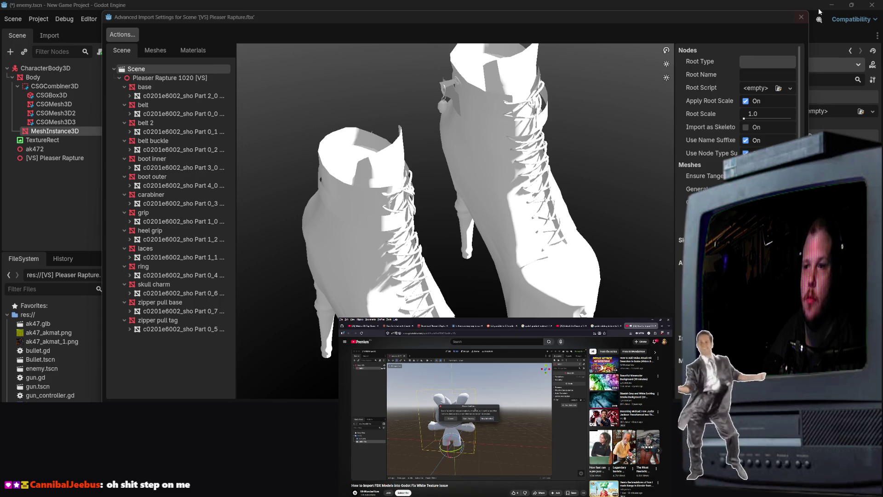
pyautogui.click(806, 16)
# - Create a new inherited scene from the boot model and select its base mesh part
pyautogui.click(105, 158)
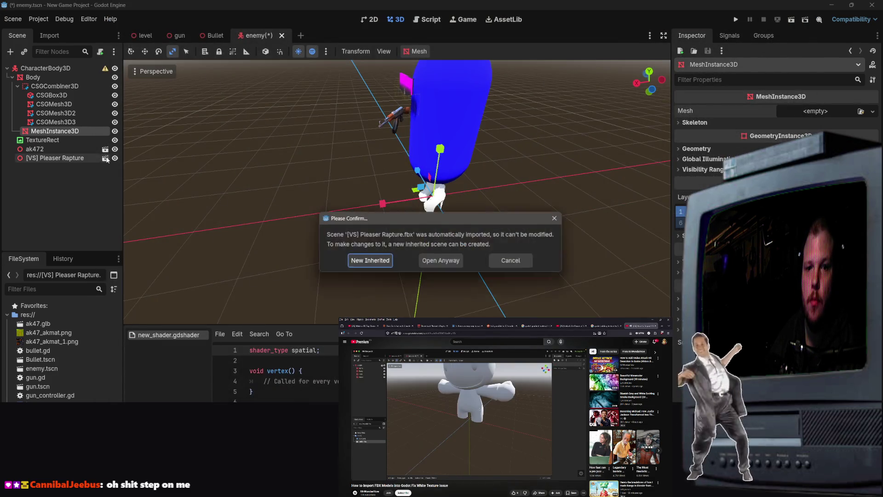
pyautogui.click(358, 260)
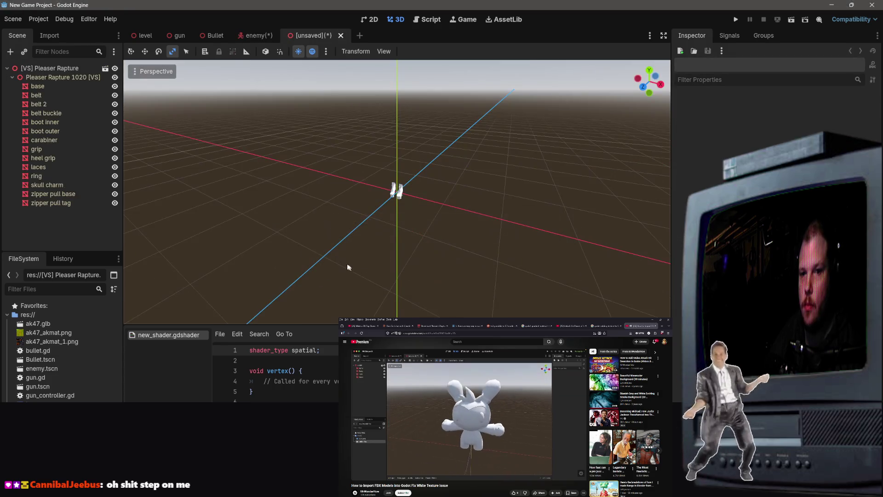
pyautogui.click(75, 77)
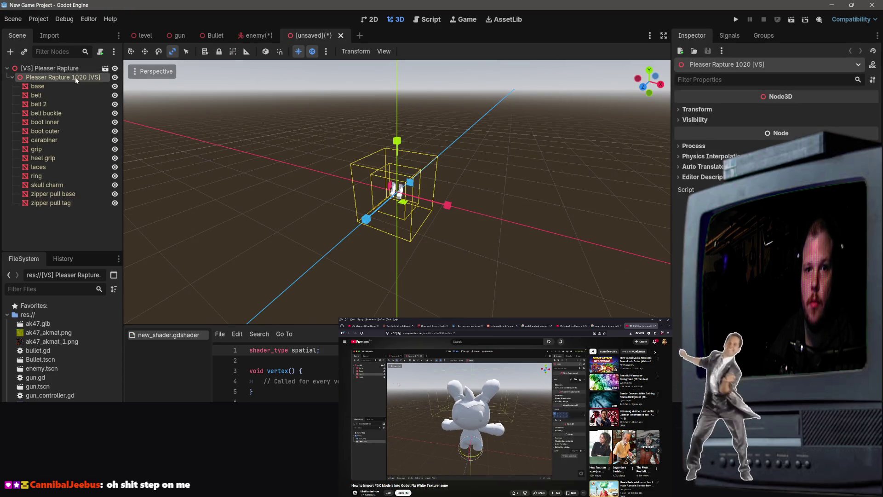
pyautogui.click(51, 84)
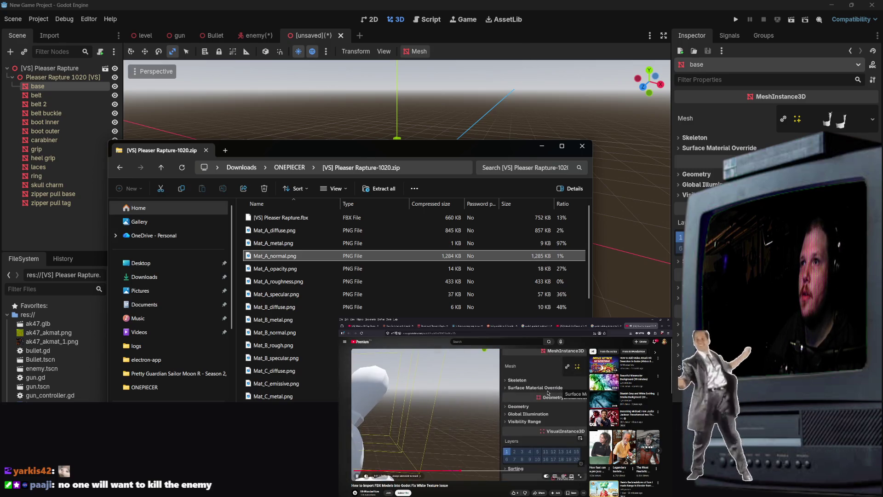
pyautogui.click(590, 155)
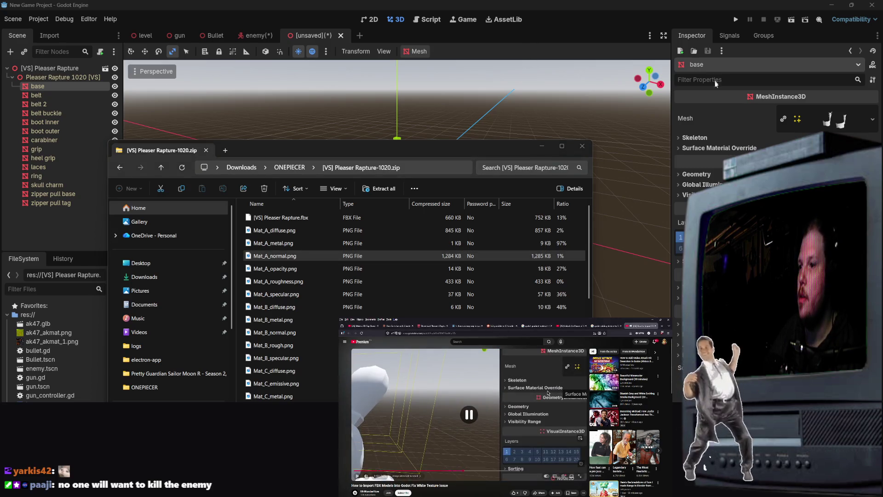
pyautogui.click(582, 146)
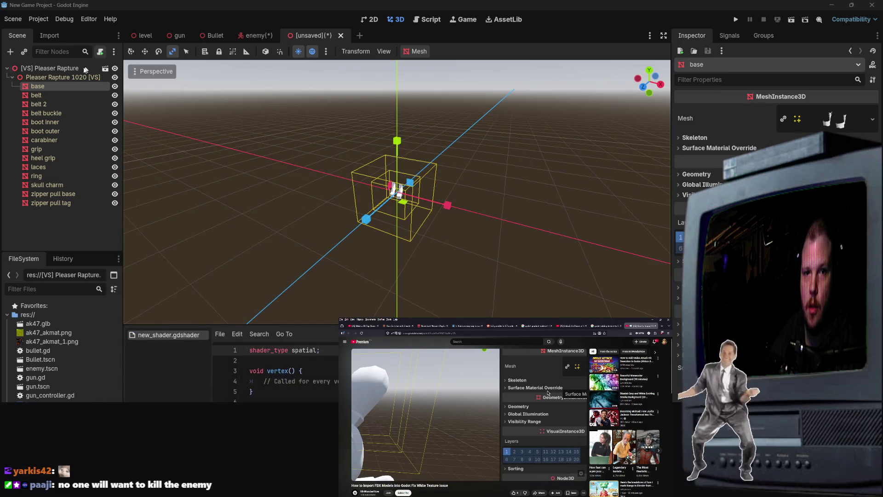
# - Add a New StandardMaterial3D in the base mesh's Surface Material Override slot 0
pyautogui.click(711, 149)
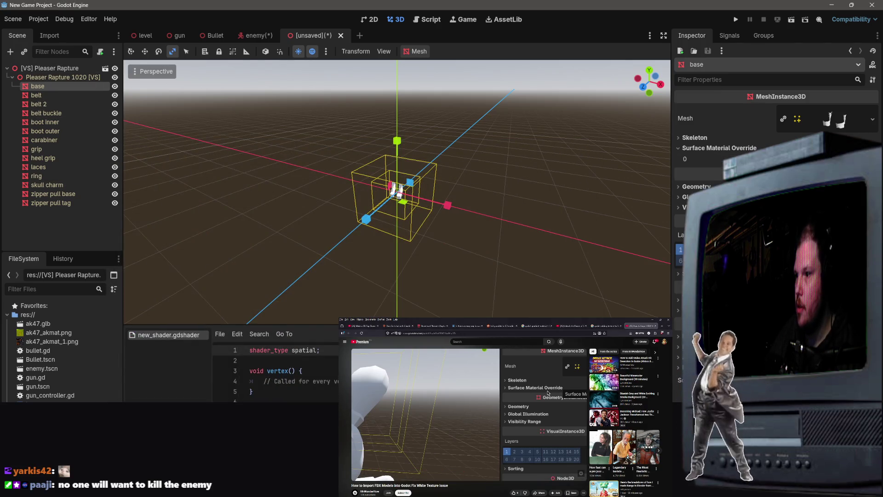
pyautogui.click(782, 159)
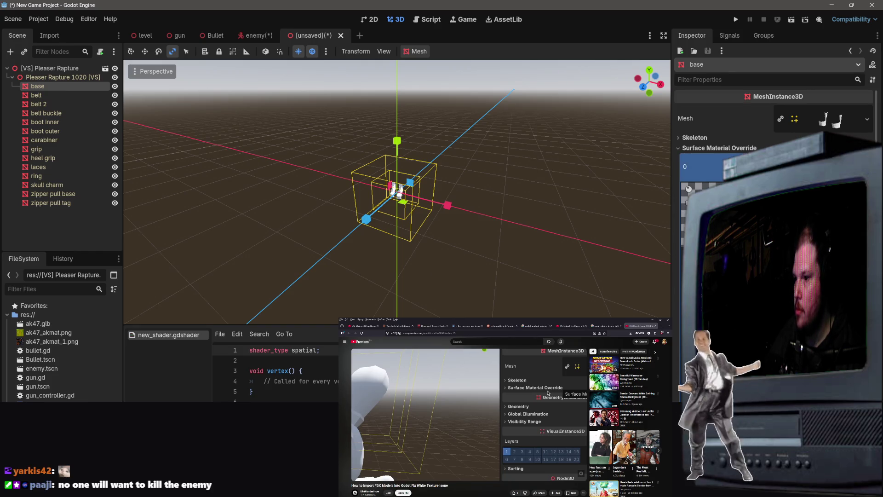
pyautogui.click(62, 77)
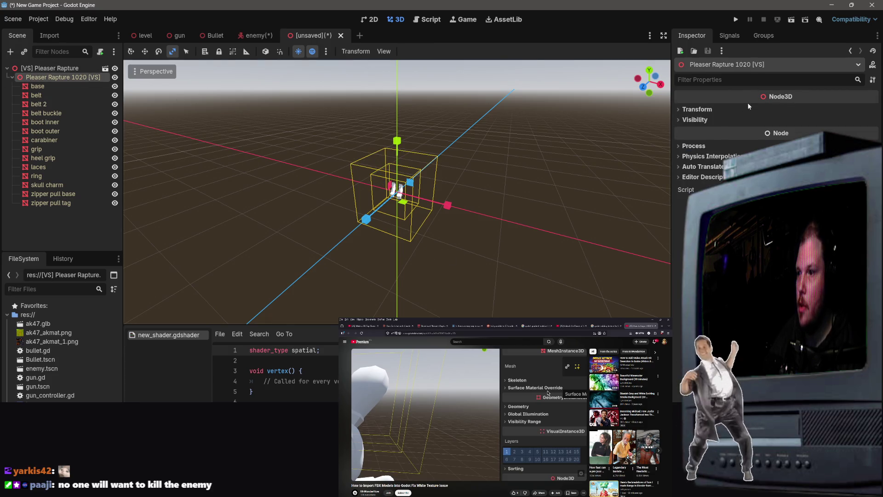
pyautogui.click(697, 110)
pyautogui.click(700, 110)
pyautogui.click(37, 86)
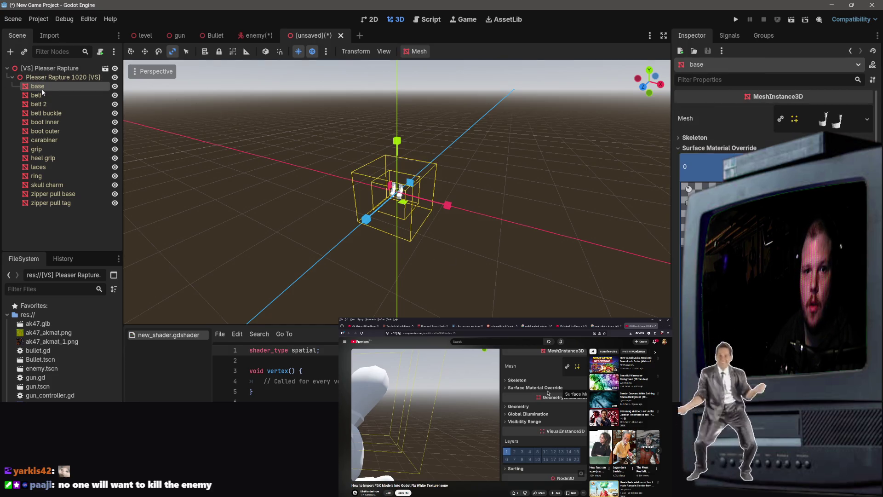
pyautogui.rightClick(43, 221)
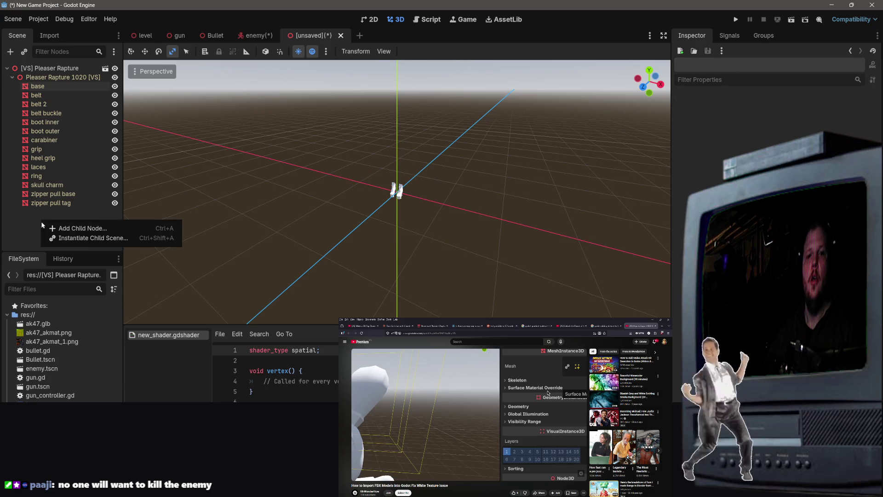
pyautogui.click(66, 232)
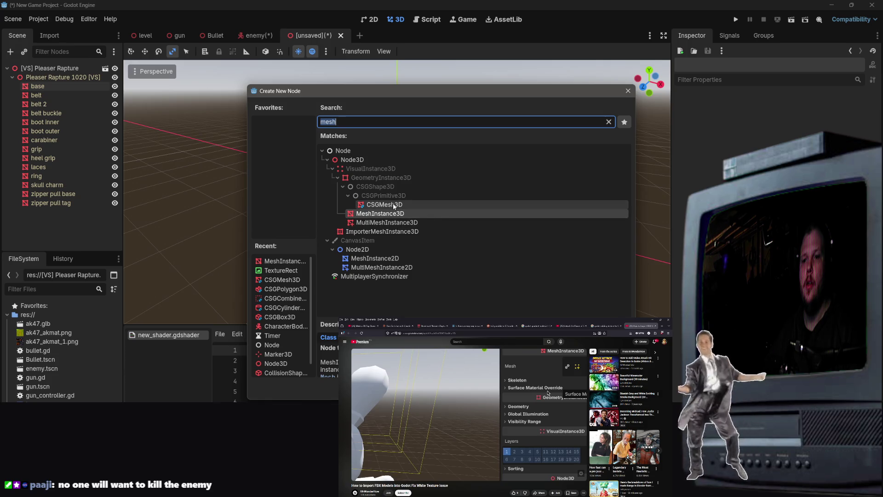
pyautogui.doubleClick(387, 222)
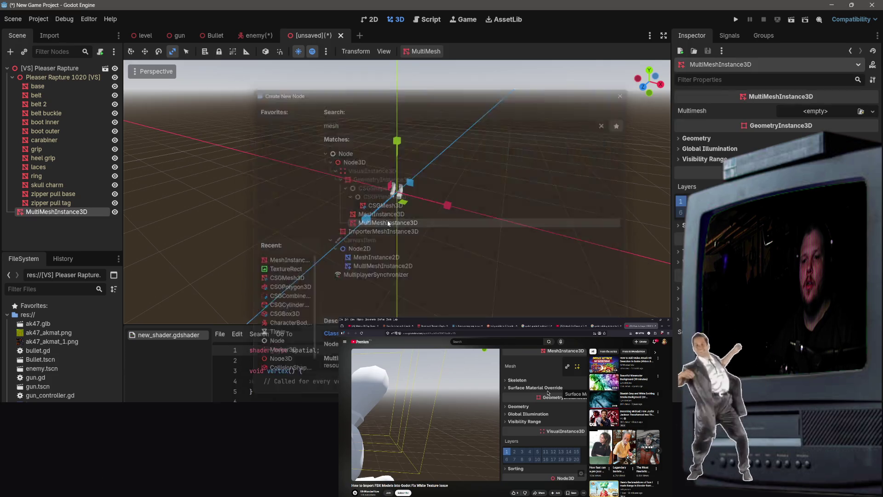
pyautogui.moveTo(57, 211); pyautogui.dragTo(48, 82)
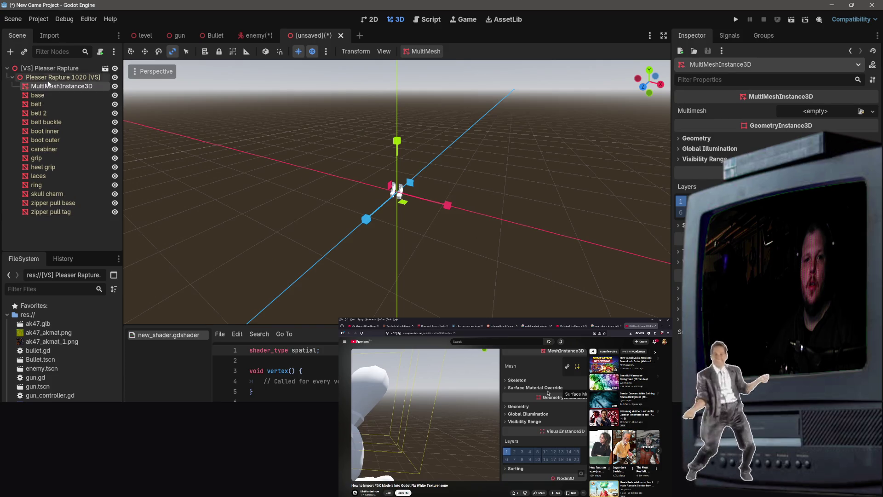
pyautogui.click(38, 95)
pyautogui.keyDown('ctrl'); pyautogui.click(36, 104); pyautogui.keyUp('ctrl')
pyautogui.keyDown('ctrl'); pyautogui.click(38, 113); pyautogui.keyUp('ctrl')
pyautogui.keyDown('ctrl'); pyautogui.click(39, 121); pyautogui.keyUp('ctrl')
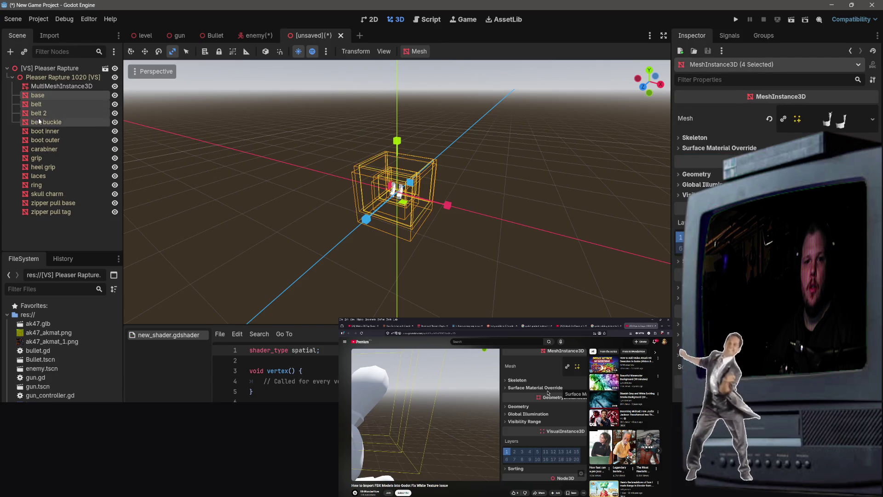
pyautogui.keyDown('ctrl'); pyautogui.click(42, 131); pyautogui.keyUp('ctrl')
pyautogui.keyDown('ctrl'); pyautogui.click(41, 139); pyautogui.keyUp('ctrl')
pyautogui.keyDown('ctrl'); pyautogui.click(40, 149); pyautogui.keyUp('ctrl')
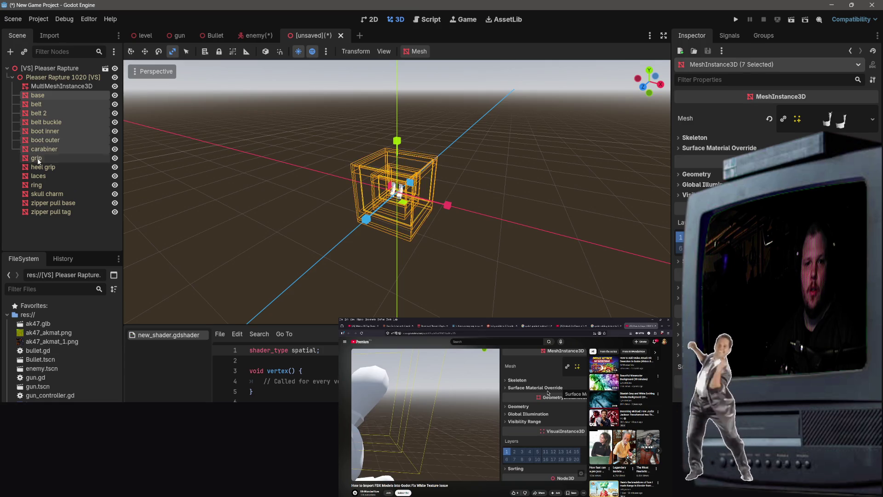
pyautogui.keyDown('ctrl'); pyautogui.click(38, 158); pyautogui.keyUp('ctrl')
pyautogui.keyDown('ctrl'); pyautogui.click(40, 167); pyautogui.keyUp('ctrl')
pyautogui.keyDown('ctrl'); pyautogui.click(40, 176); pyautogui.keyUp('ctrl')
pyautogui.keyDown('ctrl'); pyautogui.click(40, 194); pyautogui.keyUp('ctrl')
pyautogui.keyDown('ctrl'); pyautogui.click(40, 202); pyautogui.keyUp('ctrl')
pyautogui.keyDown('ctrl'); pyautogui.click(40, 212); pyautogui.keyUp('ctrl')
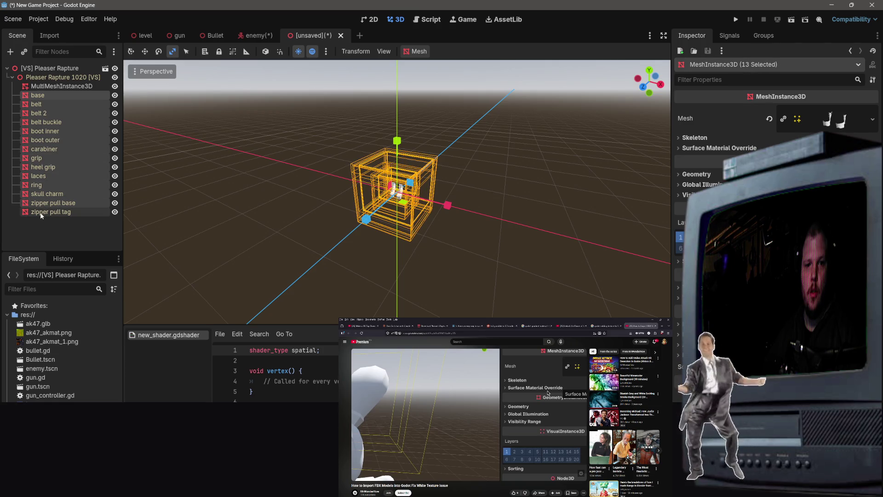
pyautogui.keyDown('ctrl'); pyautogui.click(41, 87); pyautogui.keyUp('ctrl')
pyautogui.press('Delete')
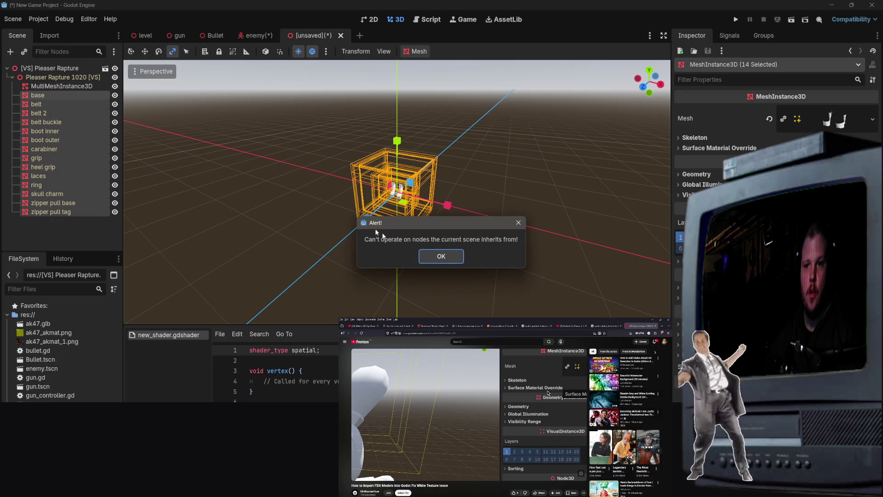
pyautogui.click(431, 258)
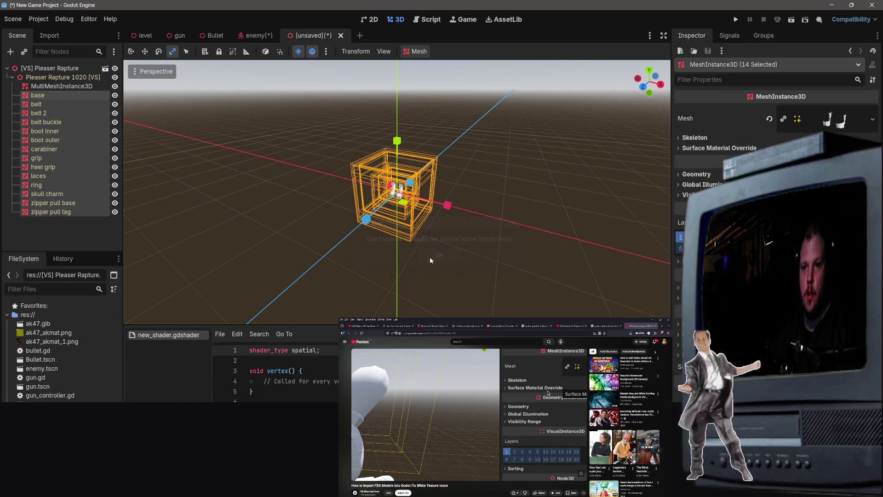
pyautogui.click(51, 229)
pyautogui.click(46, 87)
pyautogui.rightClick(46, 86)
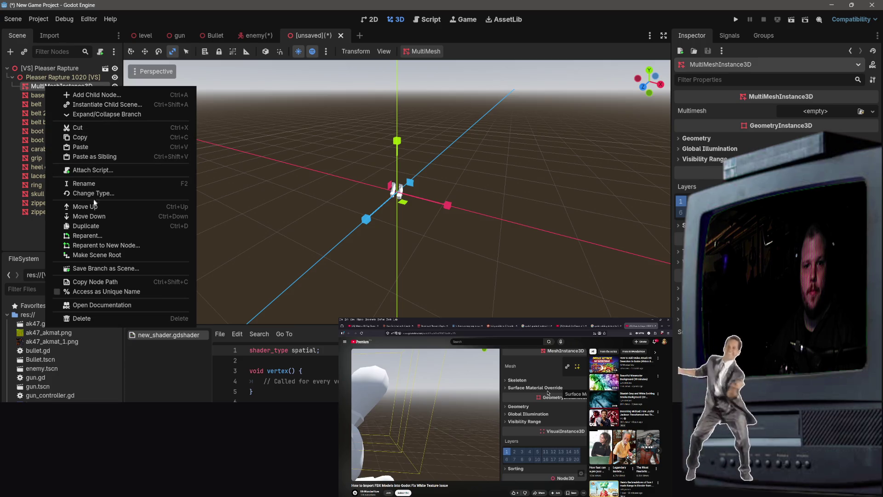
pyautogui.click(87, 319)
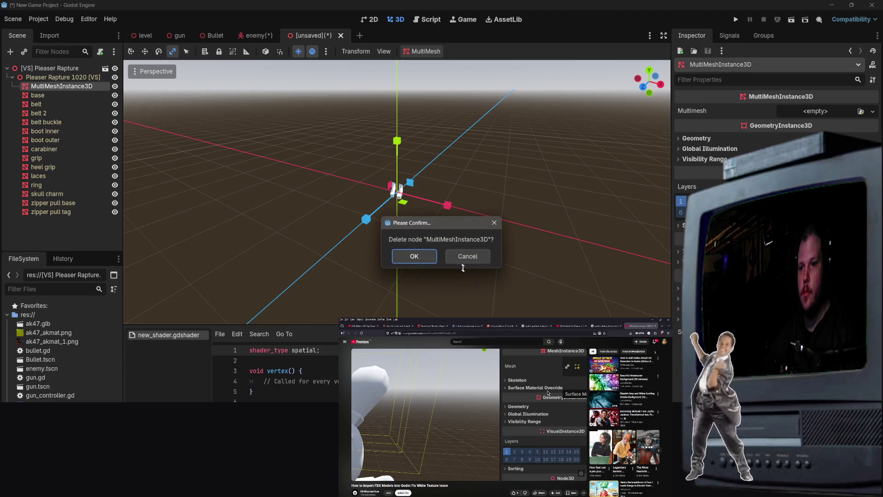
pyautogui.click(414, 256)
pyautogui.click(43, 103)
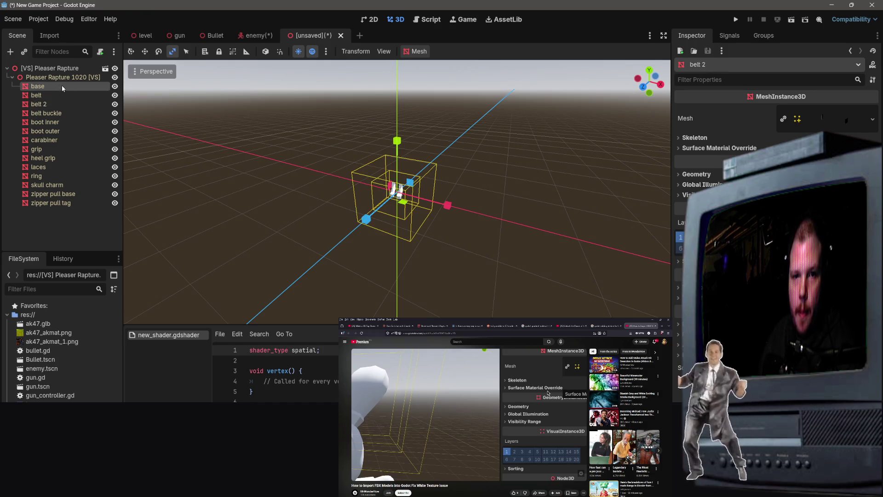
# - Select all fourteen mesh parts, base through zipper pull tag, and add a new StandardMaterial3D in slot 0
pyautogui.click(61, 85)
pyautogui.keyDown('shift'); pyautogui.click(51, 203); pyautogui.keyUp('shift')
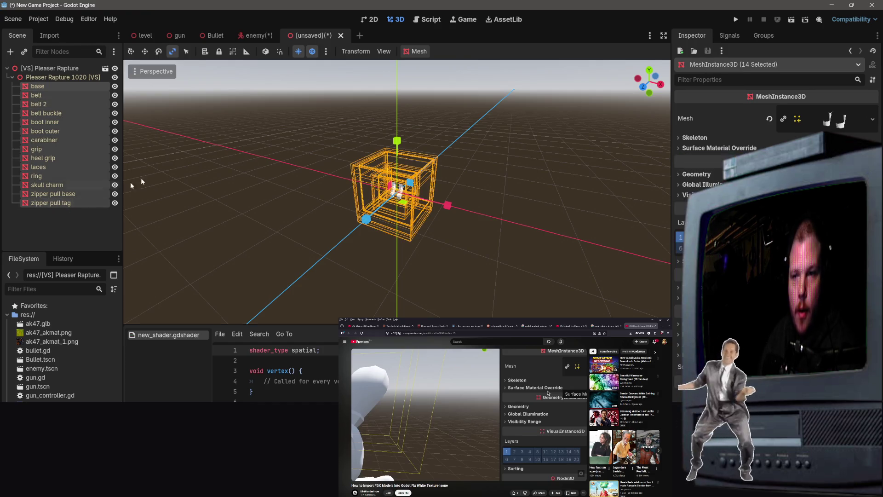
pyautogui.click(719, 147)
pyautogui.click(689, 188)
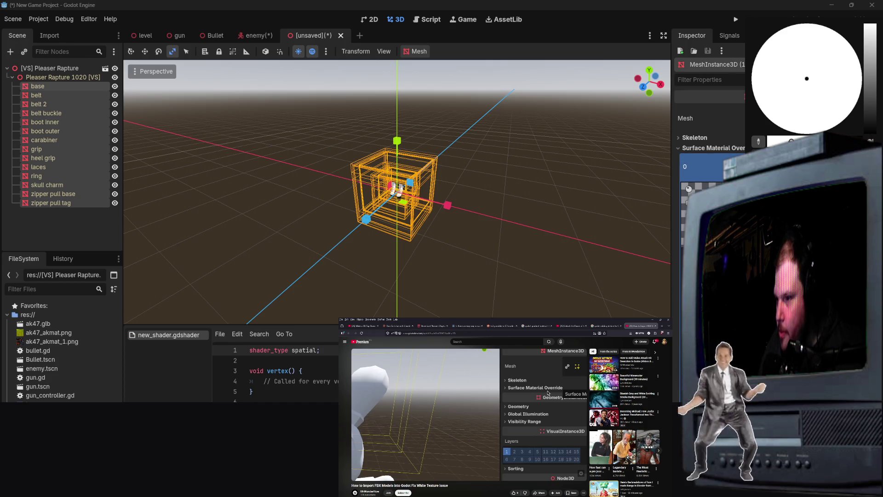
pyautogui.click(735, 143)
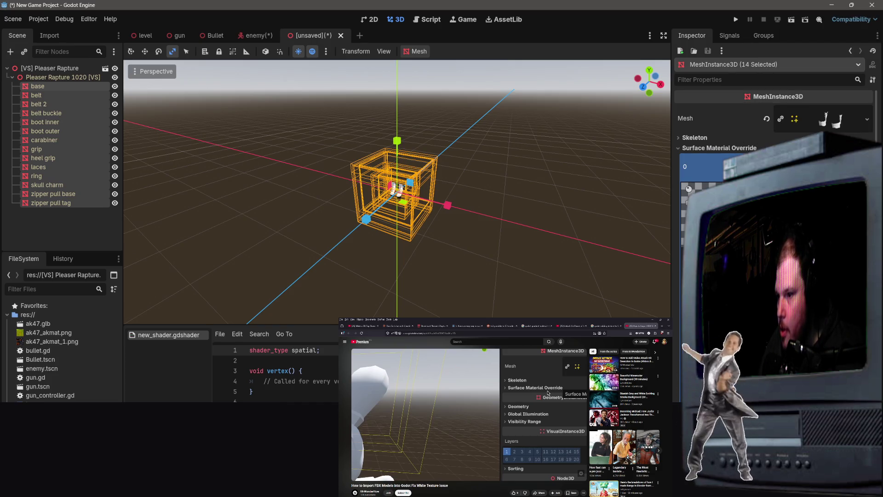
# - Select the belt and orbit to a side view alongside the tutorial, then select the base mesh
pyautogui.click(43, 96)
pyautogui.scroll(8, 396, 191)
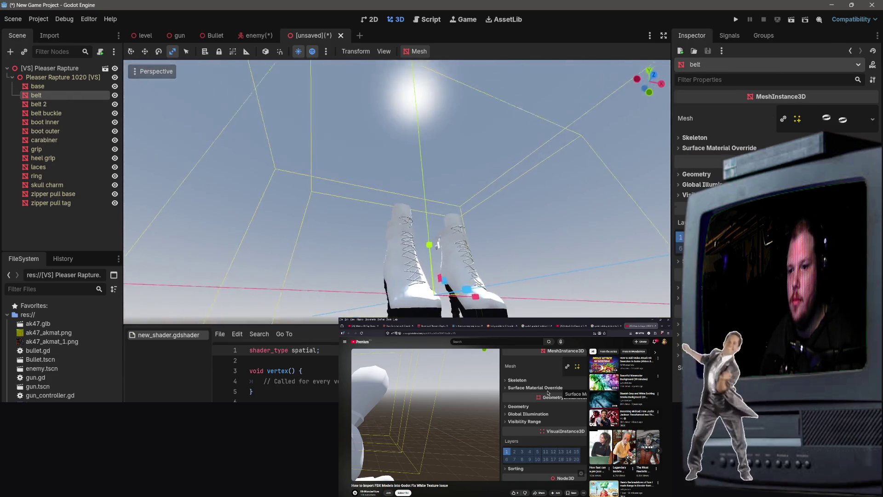
pyautogui.moveTo(396, 192)
pyautogui.mouseDown()
pyautogui.moveTo(404, 165)
pyautogui.moveTo(423, 184)
pyautogui.moveTo(414, 197)
pyautogui.moveTo(397, 184)
pyautogui.mouseUp()
pyautogui.click(460, 452)
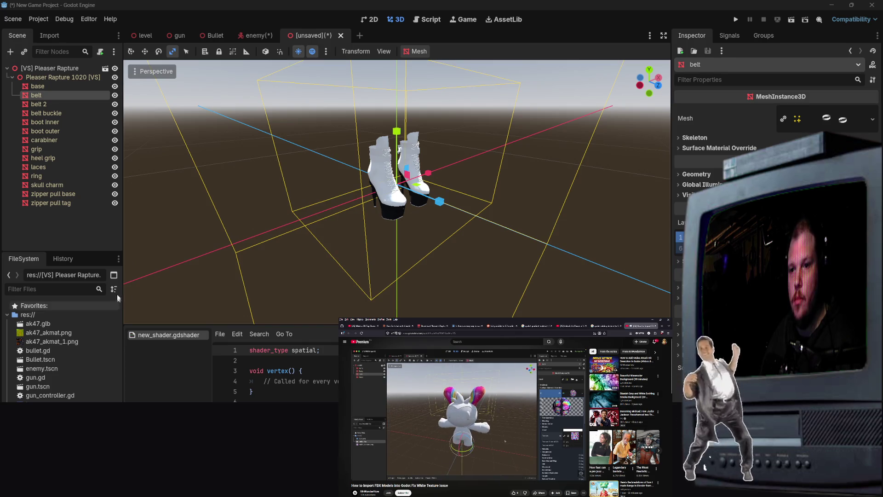
pyautogui.click(65, 242)
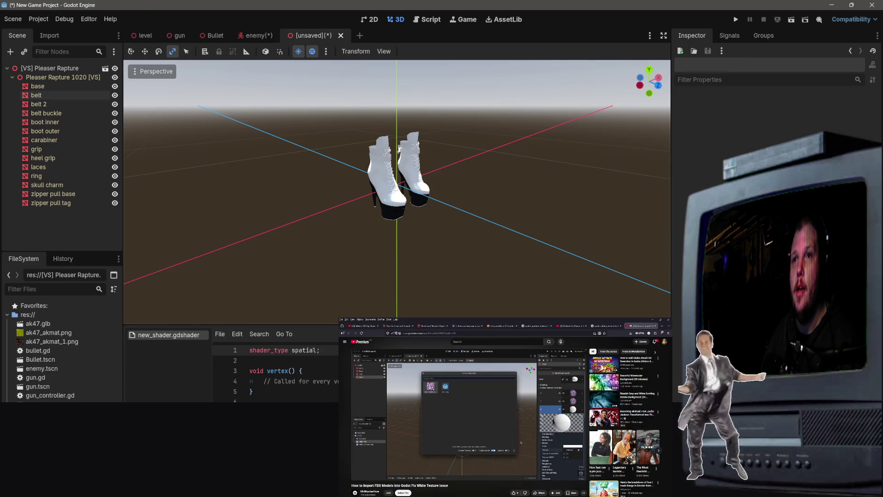
pyautogui.click(462, 414)
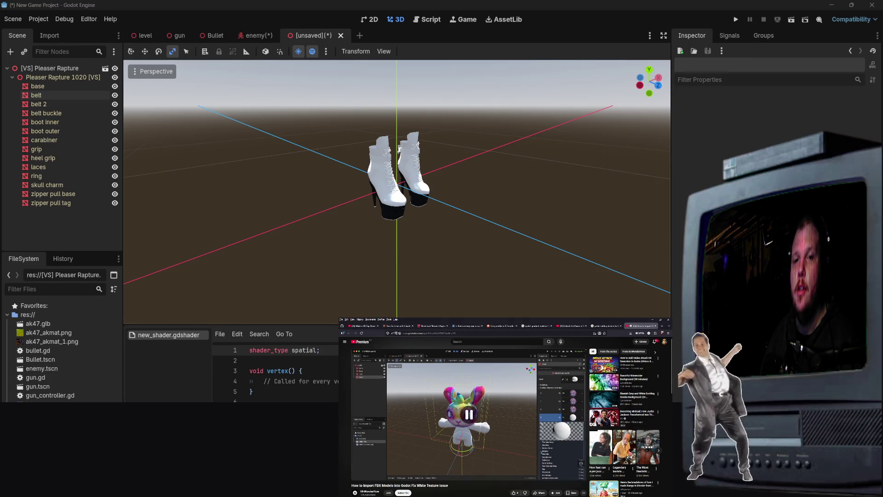
pyautogui.click(84, 231)
pyautogui.click(73, 87)
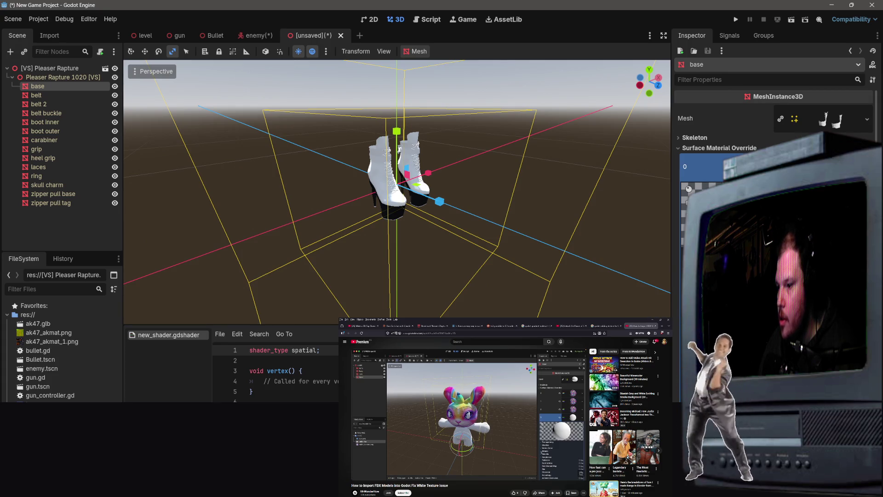
# - Load Mat_A_normal.png as a texture on the material
pyautogui.click(690, 193)
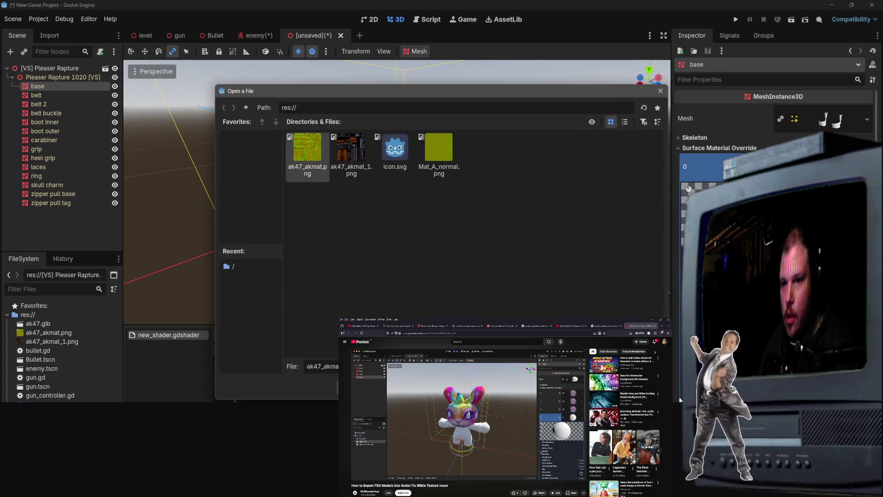
pyautogui.doubleClick(440, 156)
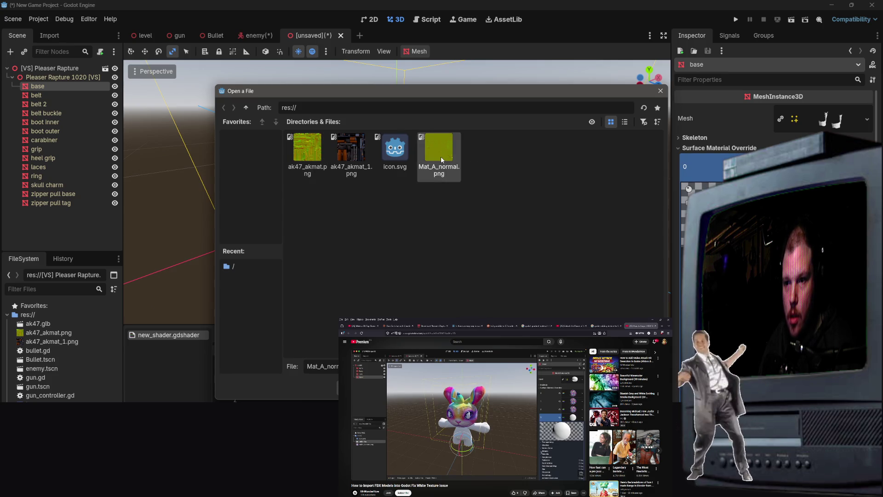
pyautogui.scroll(5, 433, 161)
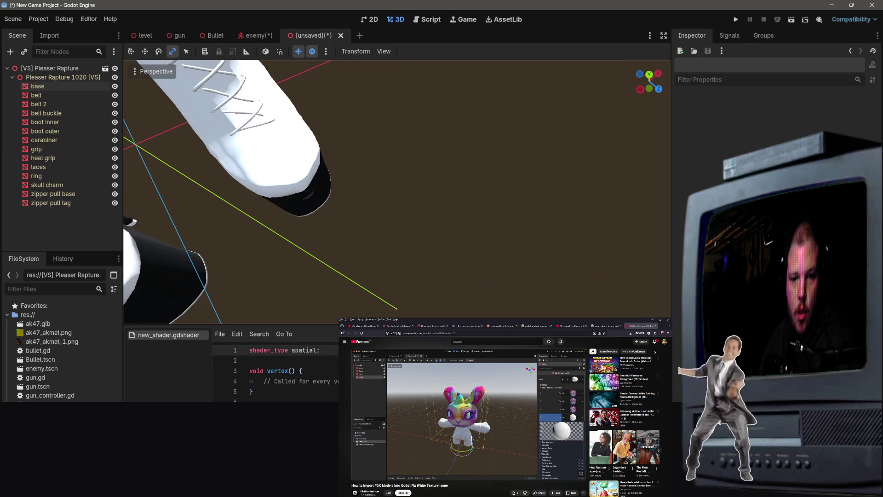
pyautogui.scroll(-5, 396, 192)
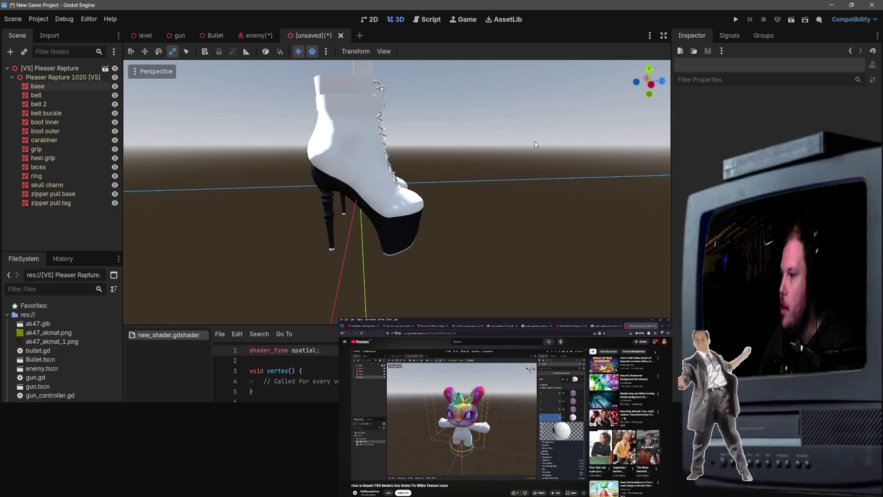
pyautogui.scroll(-8, 535, 144)
# - Select the belt 2 part and expand its Surface Material Override to show slot 0
pyautogui.click(53, 97)
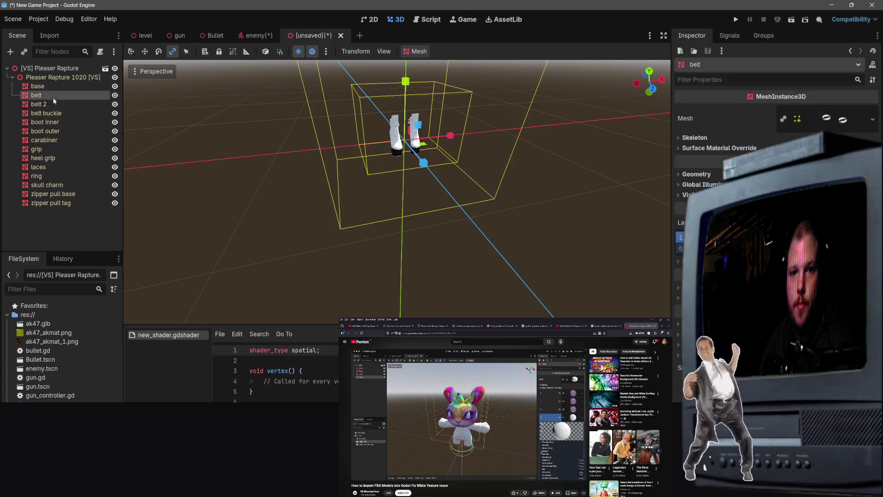
pyautogui.click(49, 103)
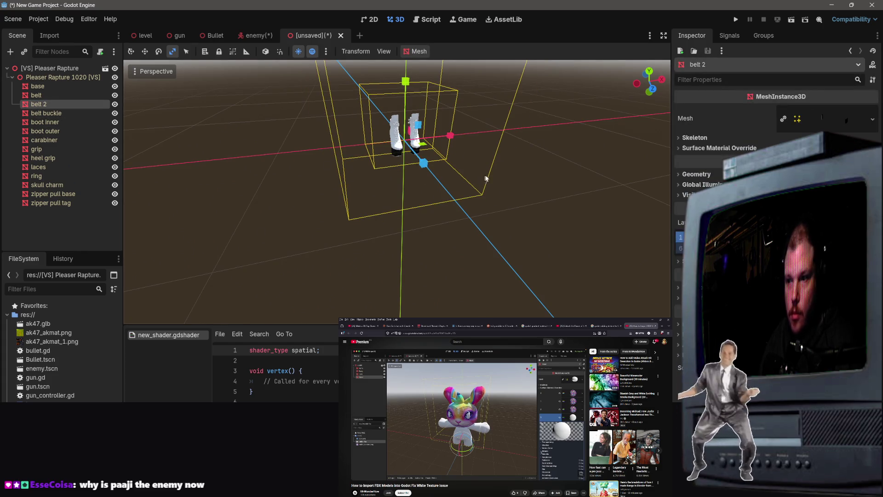
pyautogui.scroll(4, 486, 178)
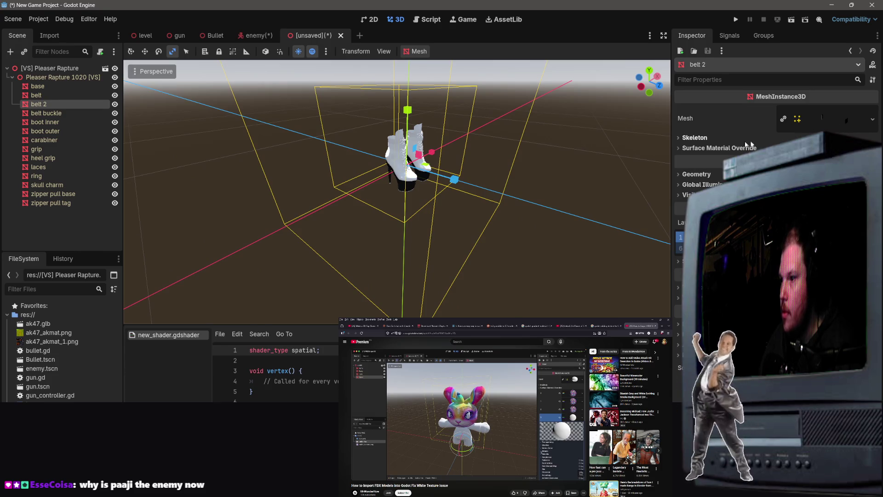
pyautogui.click(705, 146)
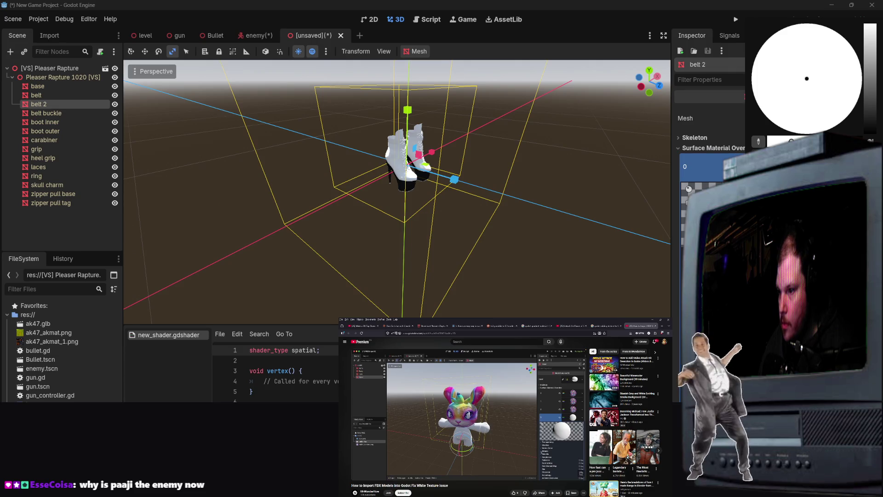
pyautogui.scroll(5, 397, 192)
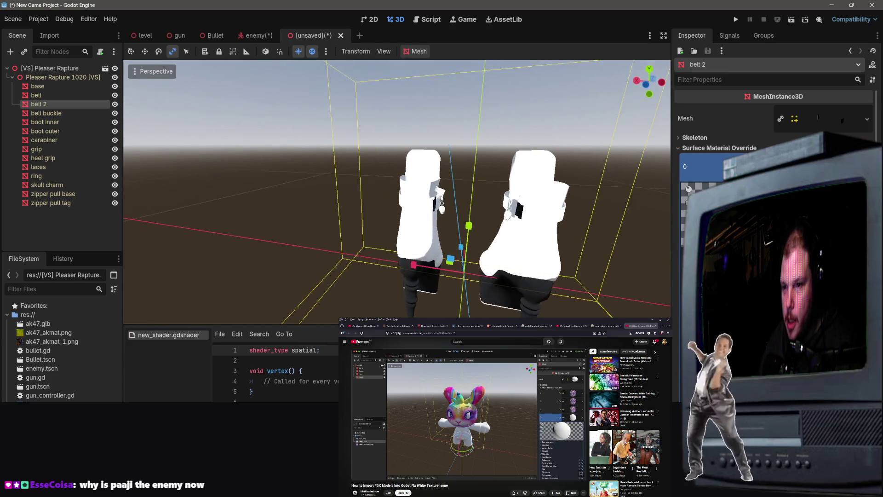
pyautogui.click(46, 113)
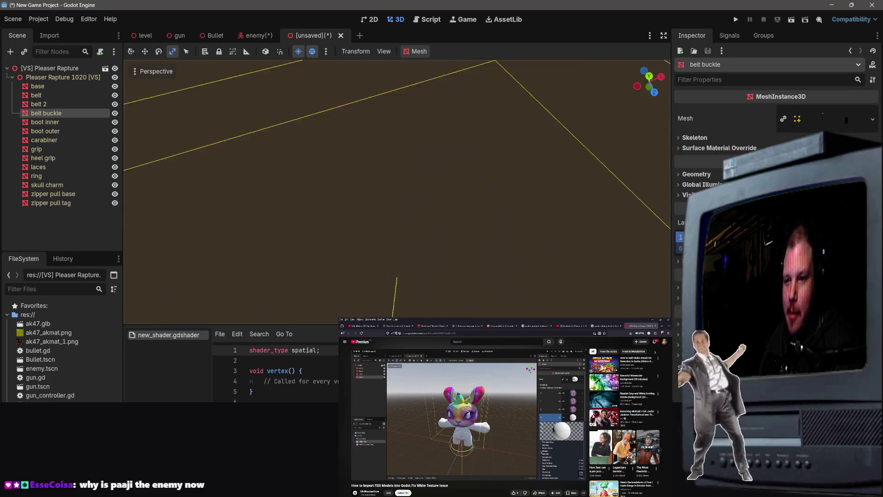
pyautogui.press('f')
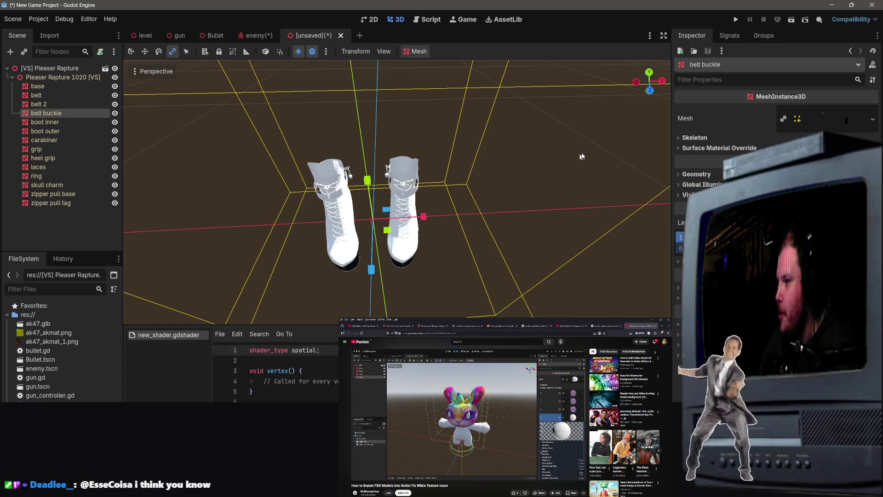
pyautogui.click(694, 137)
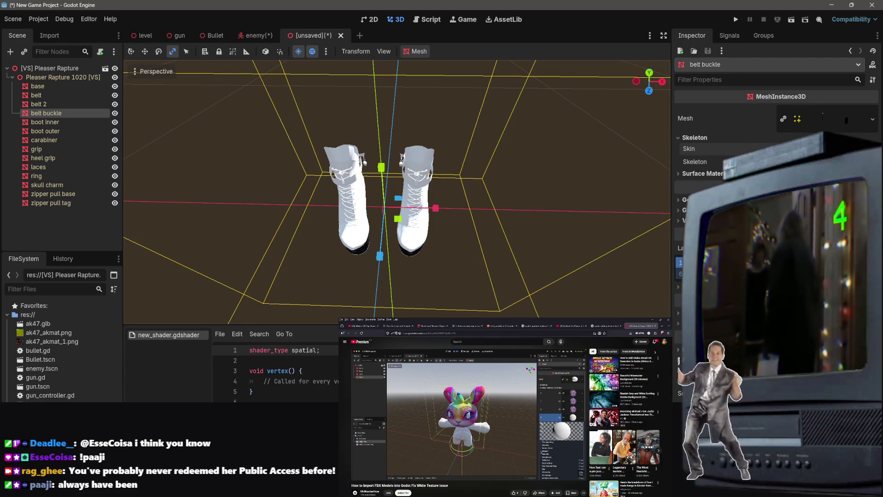
pyautogui.click(702, 173)
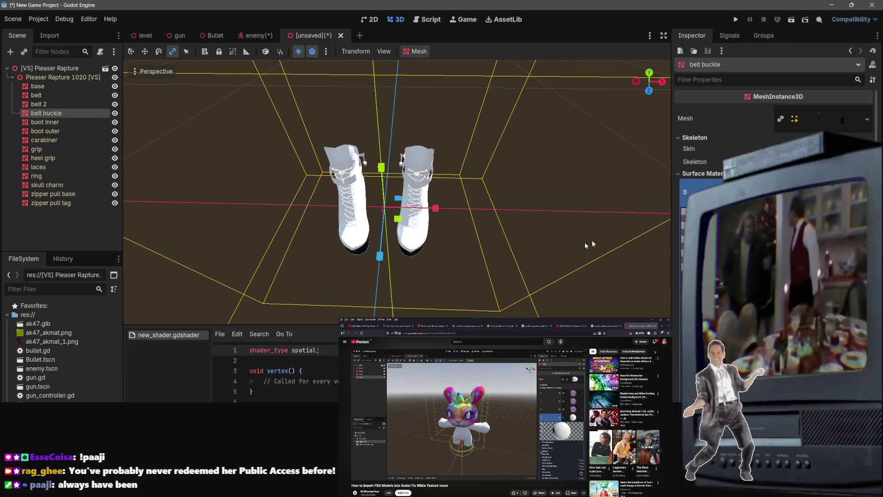
pyautogui.click(396, 177)
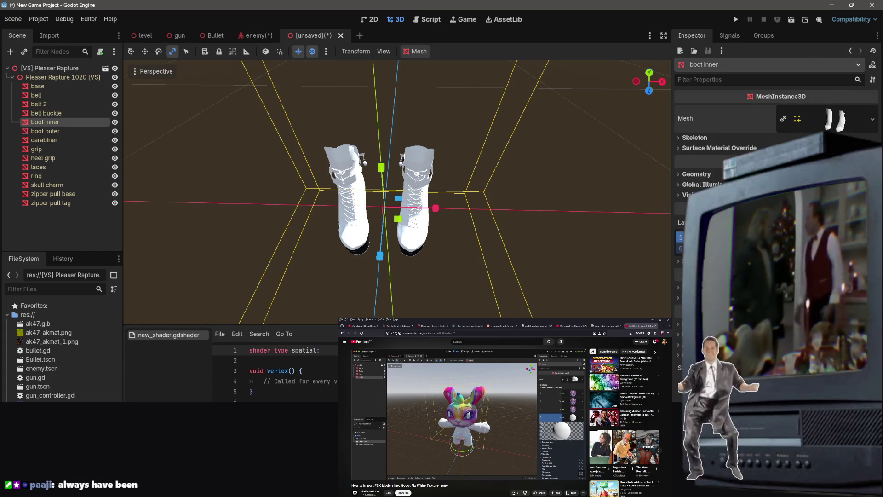
# - Expand boot inner's Surface Material Override and set its slot 0 albedo colour to black
pyautogui.click(696, 173)
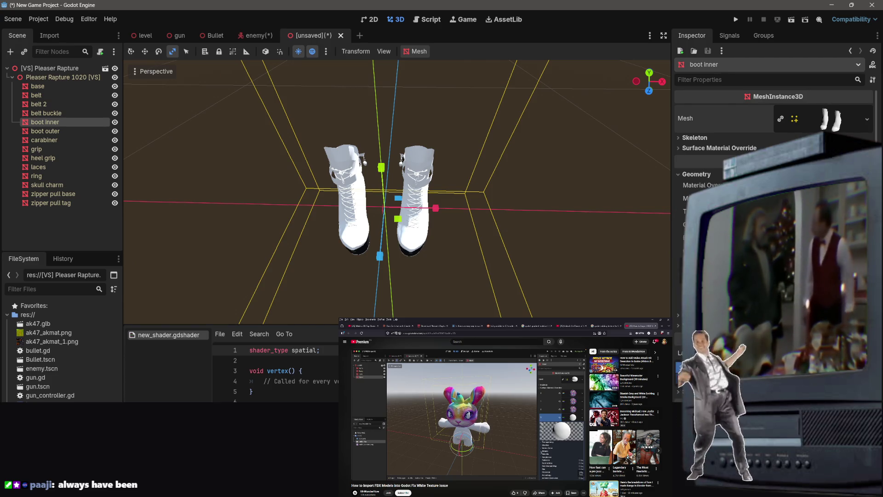
pyautogui.click(696, 174)
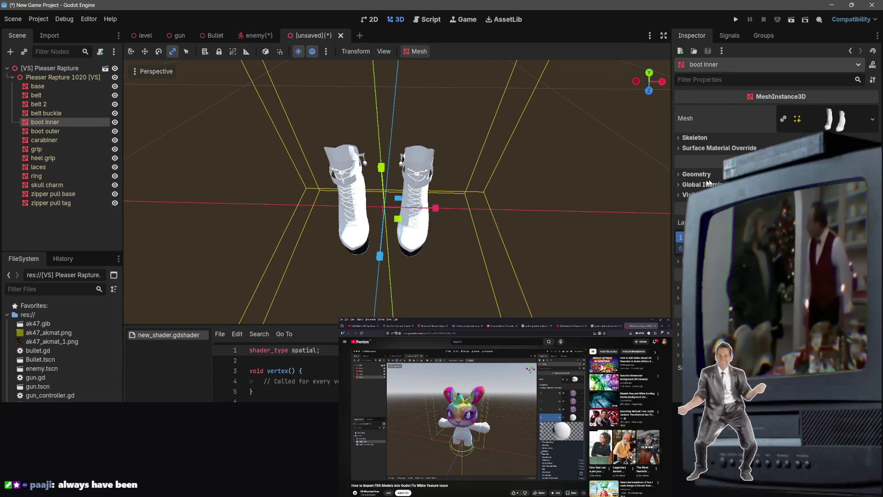
pyautogui.click(720, 148)
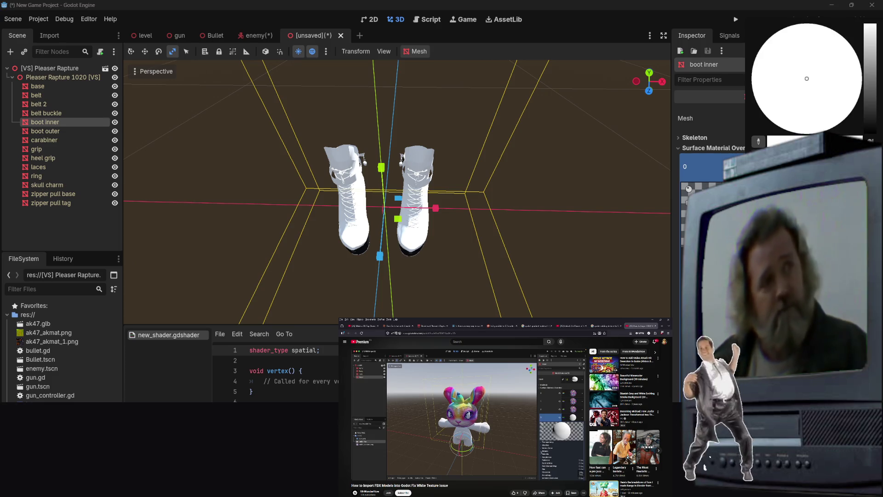
pyautogui.click(753, 65)
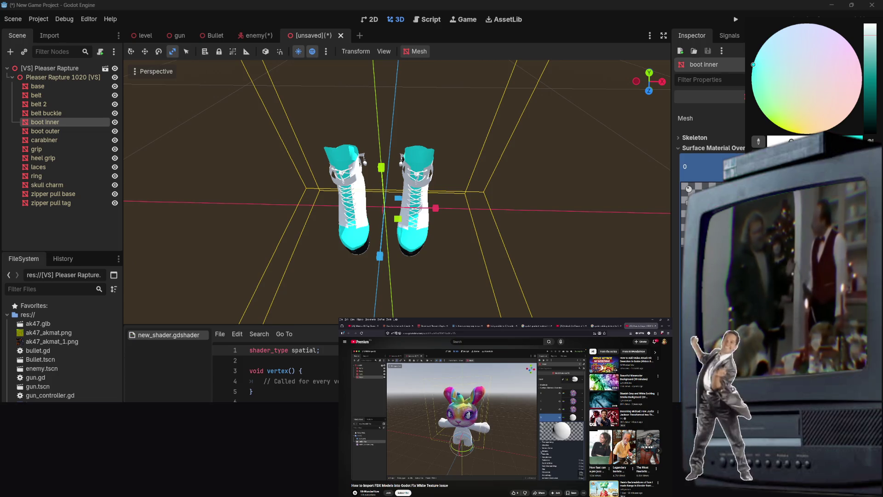
pyautogui.click(800, 23)
pyautogui.moveTo(869, 35); pyautogui.dragTo(869, 93)
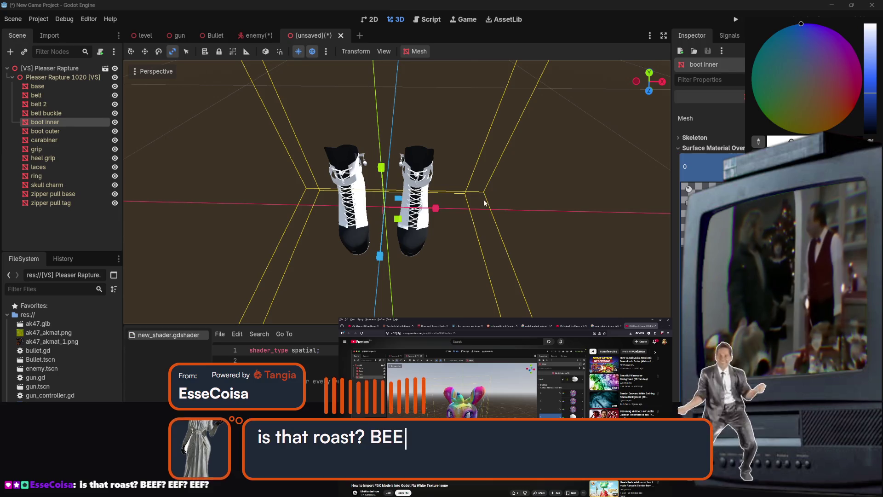
pyautogui.click(469, 209)
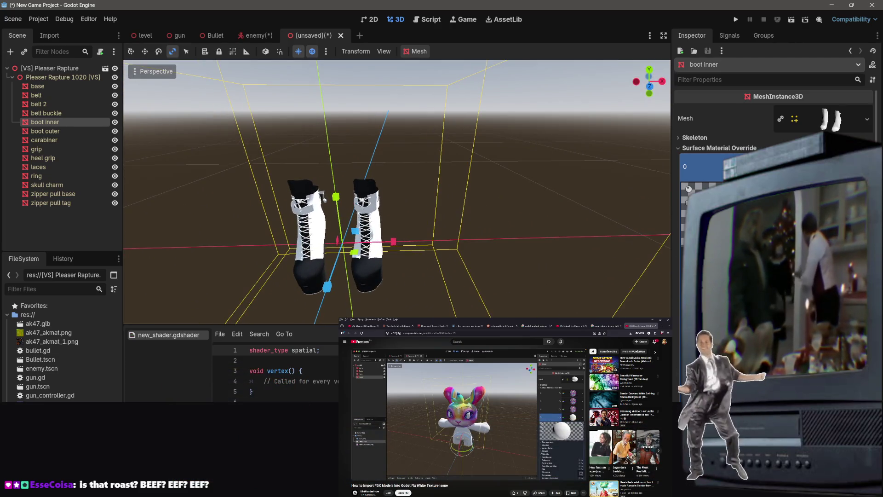
pyautogui.rightClick(67, 131)
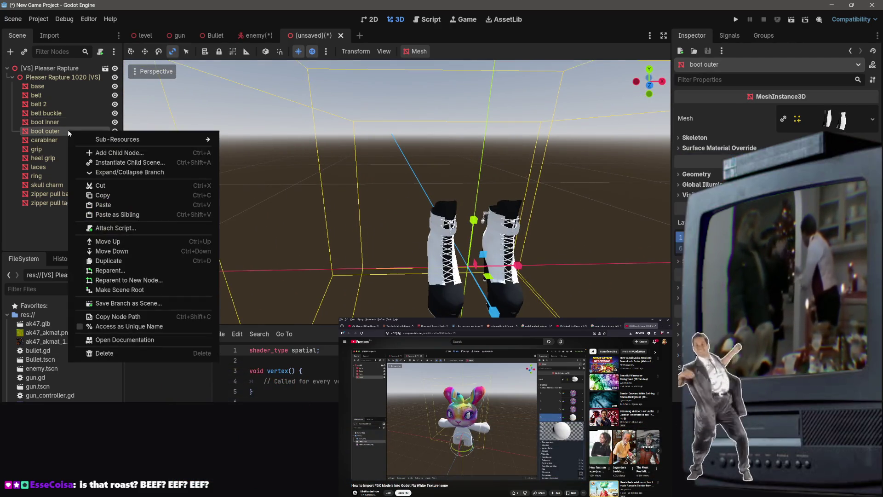
# - Set the boot outer's slot 0 albedo colour to a dark near-black grey
pyautogui.click(52, 138)
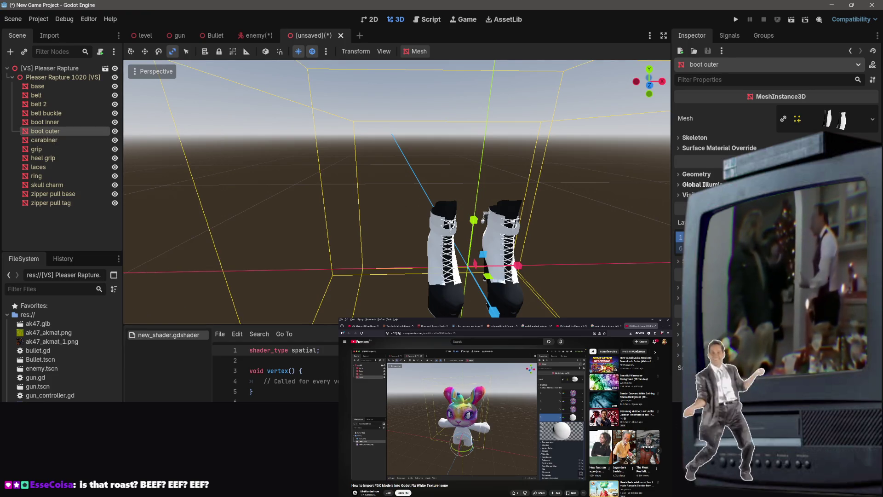
pyautogui.click(842, 121)
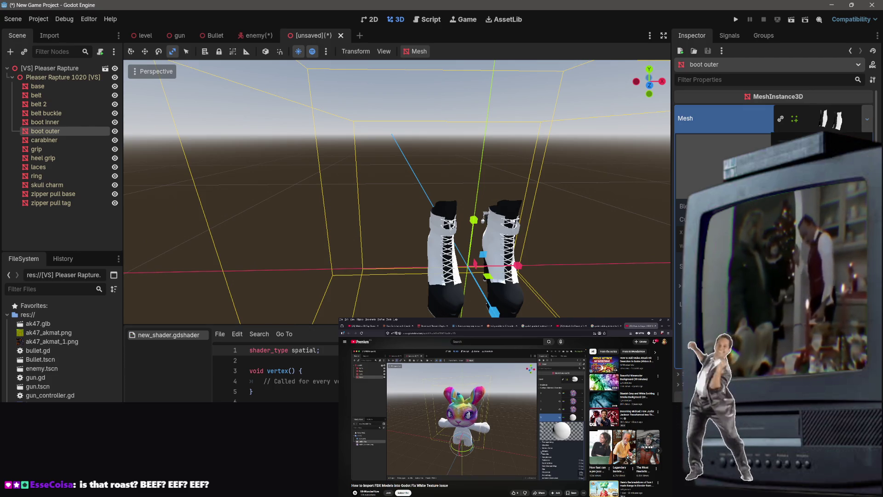
pyautogui.click(803, 113)
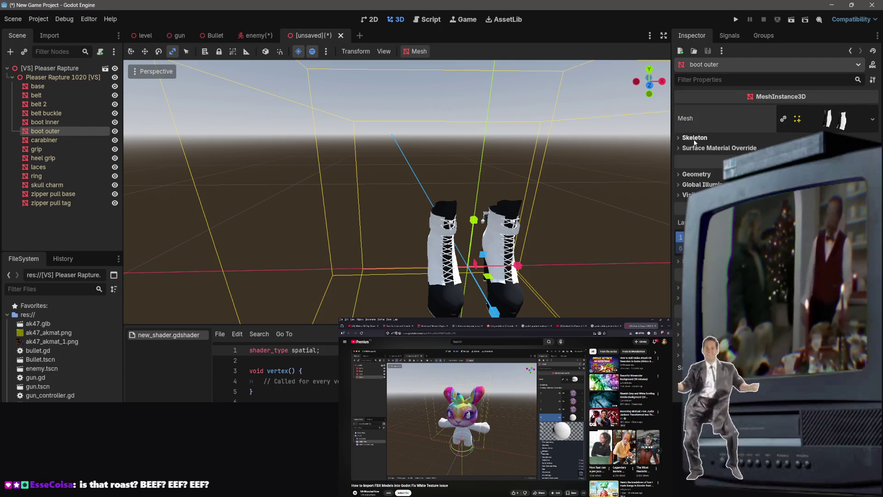
pyautogui.click(719, 148)
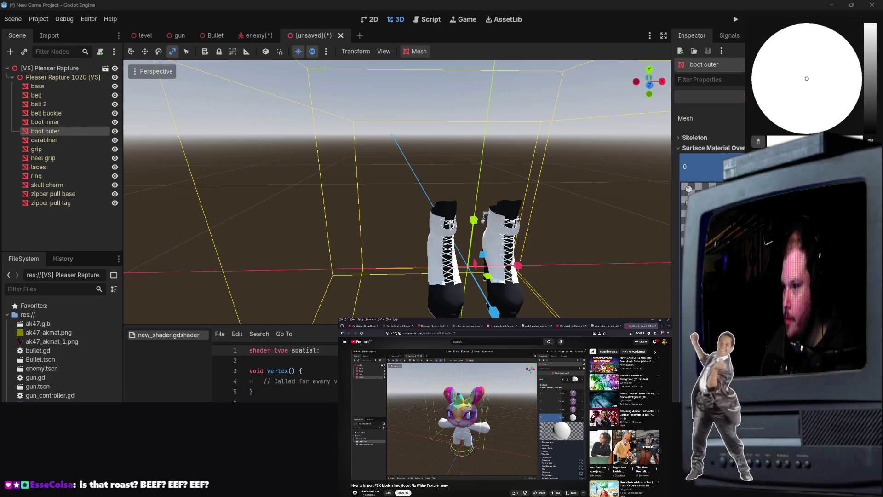
pyautogui.click(753, 64)
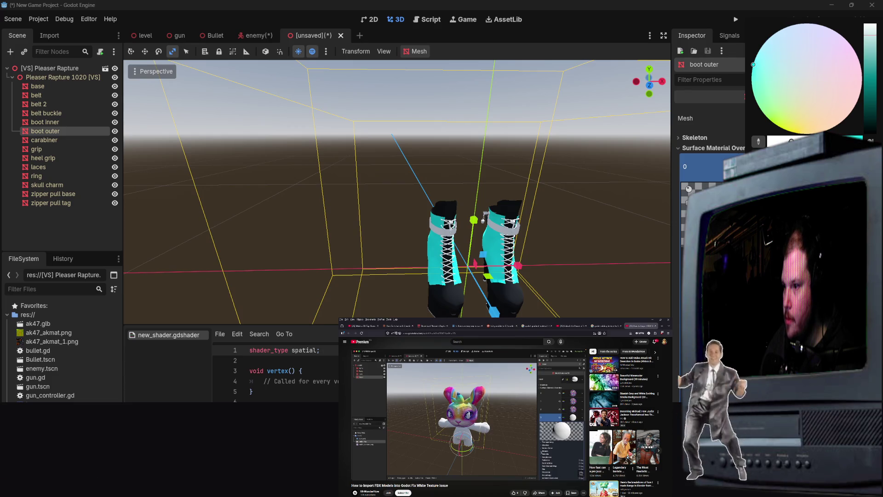
pyautogui.moveTo(753, 64); pyautogui.dragTo(801, 23)
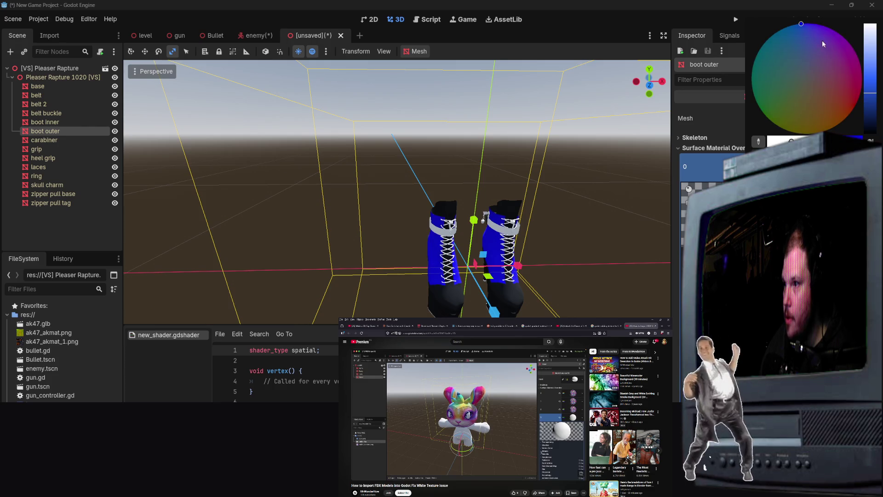
pyautogui.moveTo(800, 24)
pyautogui.mouseDown()
pyautogui.moveTo(844, 40)
pyautogui.moveTo(865, 98)
pyautogui.mouseUp()
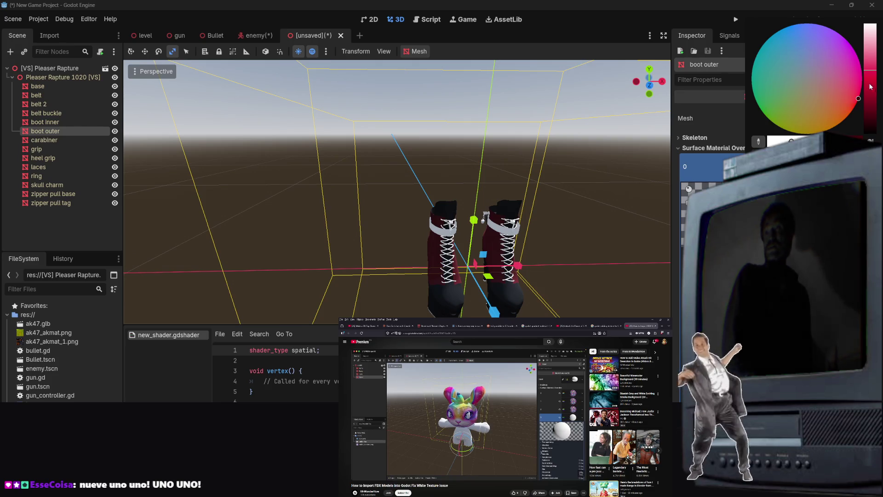
pyautogui.moveTo(873, 75); pyautogui.dragTo(878, 32)
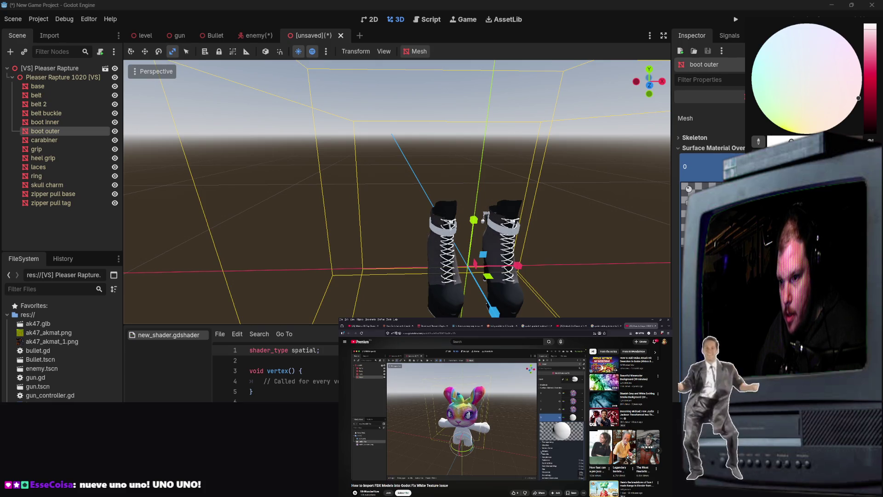
pyautogui.click(590, 263)
pyautogui.moveTo(590, 263)
pyautogui.mouseDown()
pyautogui.moveTo(529, 207)
pyautogui.moveTo(441, 170)
pyautogui.mouseUp()
# - Frame the carabiner part and orbit to look down on the boots
pyautogui.scroll(2, 421, 163)
pyautogui.click(421, 163)
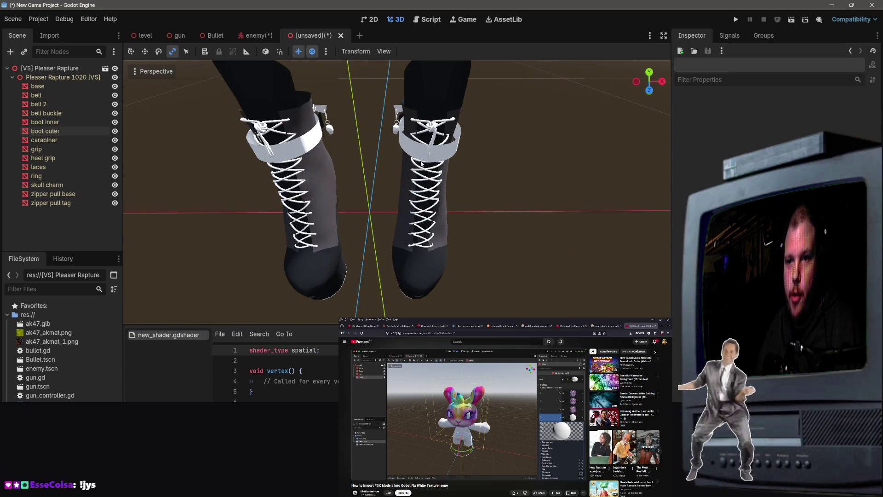
pyautogui.click(48, 141)
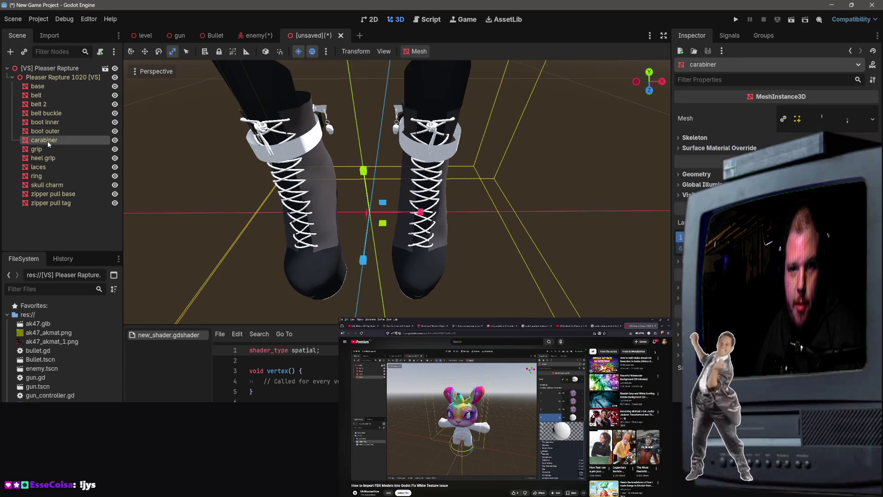
pyautogui.press('f')
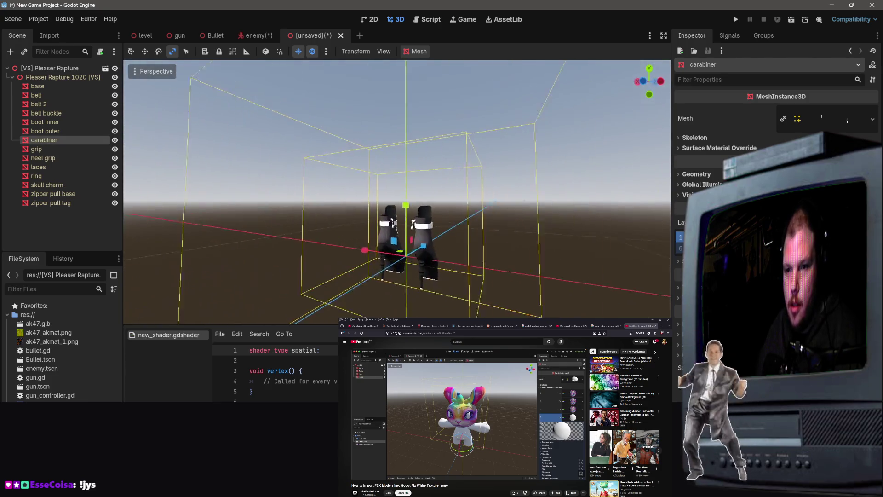
pyautogui.moveTo(397, 193)
pyautogui.mouseDown()
pyautogui.moveTo(396, 152)
pyautogui.moveTo(377, 120)
pyautogui.moveTo(355, 115)
pyautogui.mouseUp()
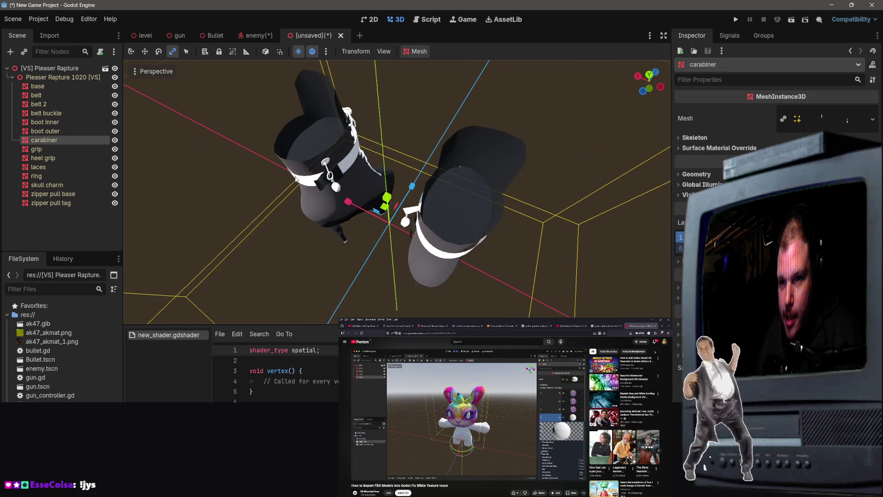
# - Click through the grip, heel grip, carabiner, boot outer, boot inner and laces parts
pyautogui.rightClick(54, 152)
pyautogui.click(53, 153)
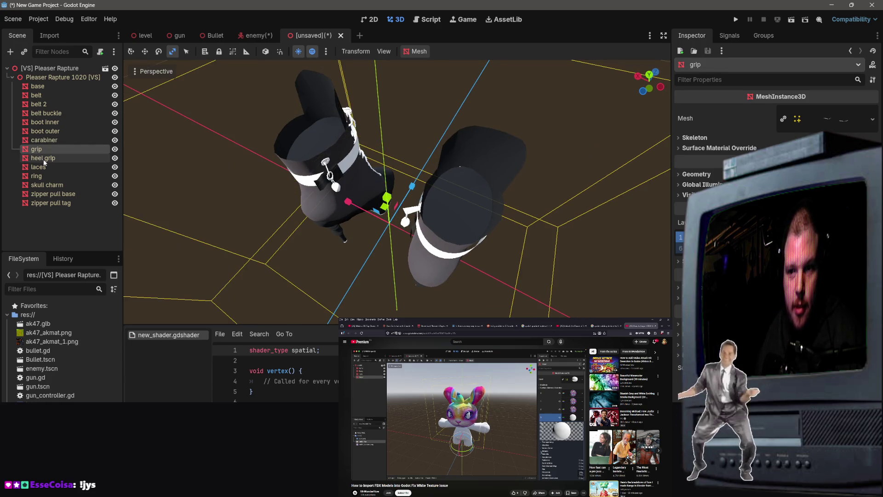
pyautogui.click(46, 158)
pyautogui.click(67, 139)
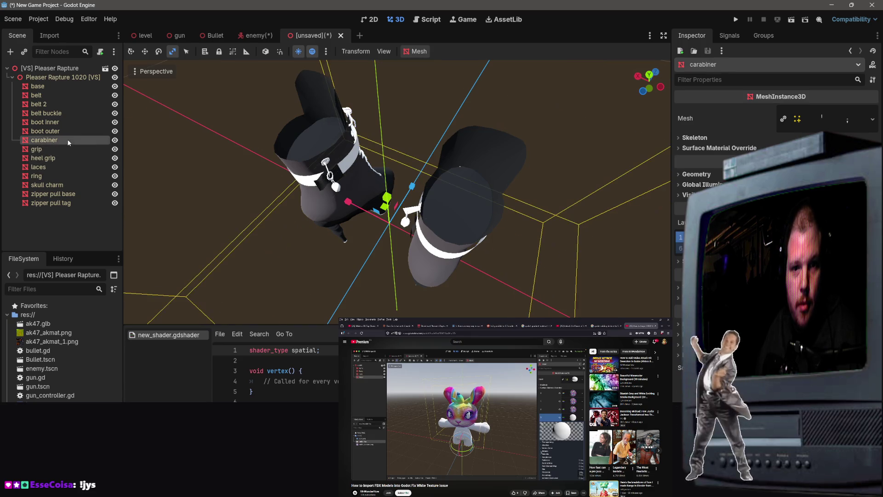
pyautogui.click(72, 131)
pyautogui.click(70, 121)
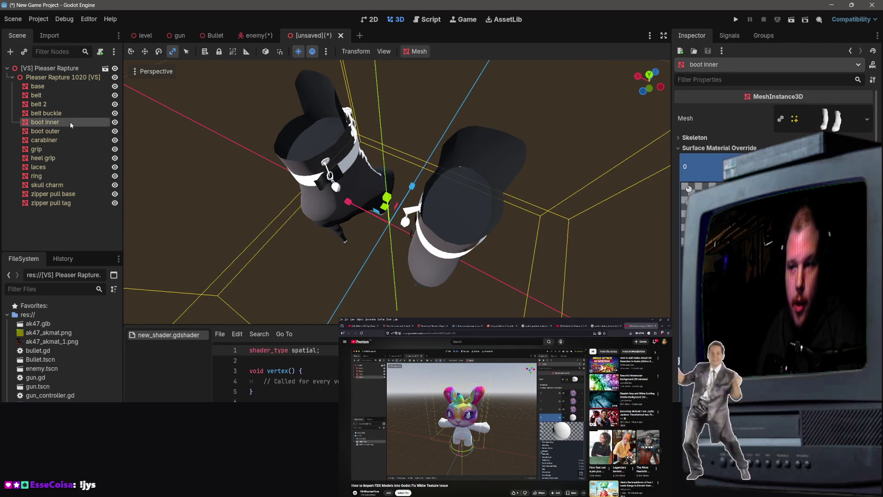
pyautogui.click(68, 132)
pyautogui.click(68, 122)
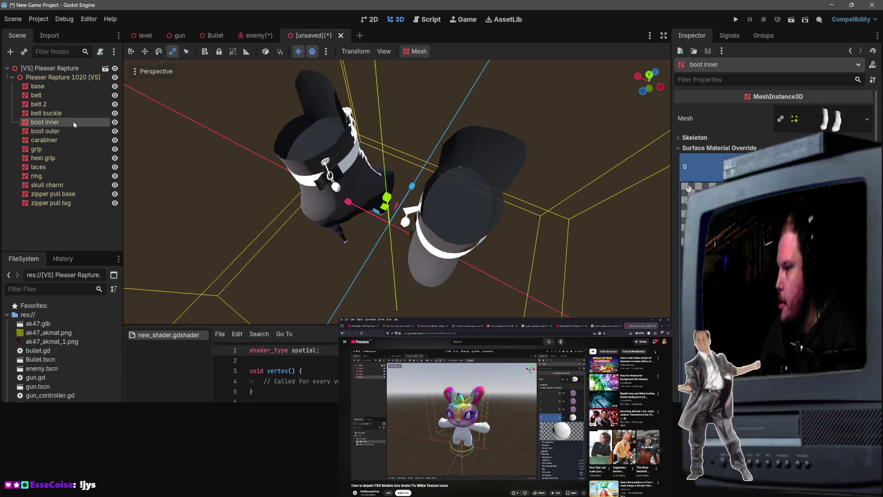
pyautogui.click(57, 132)
pyautogui.click(62, 156)
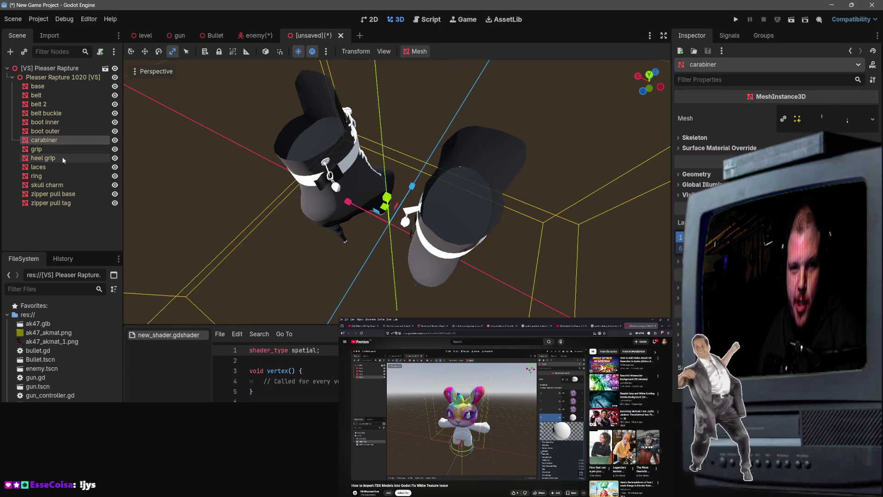
pyautogui.click(55, 152)
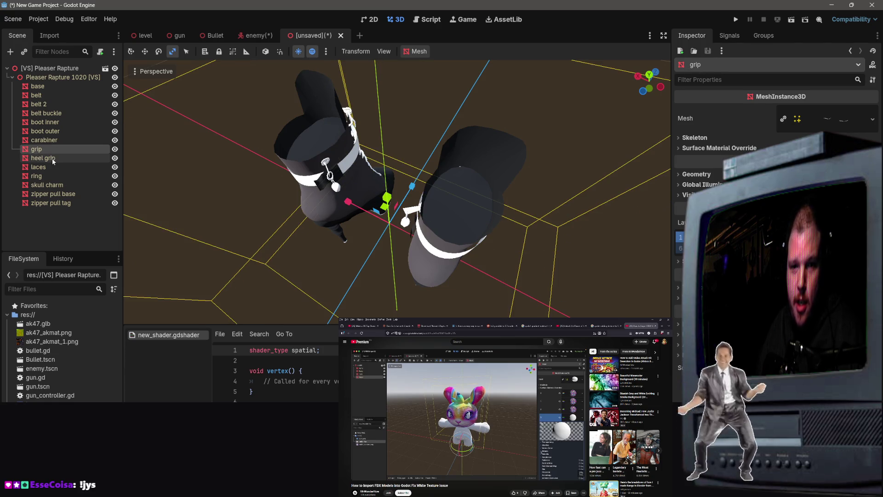
pyautogui.click(53, 159)
pyautogui.click(53, 164)
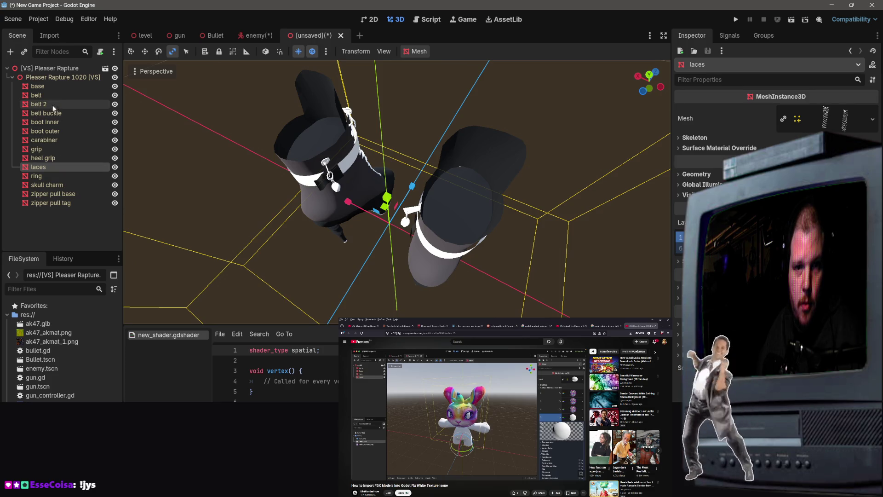
# - Select the belt and create a new material in its override slot 0
pyautogui.click(39, 87)
pyautogui.click(41, 96)
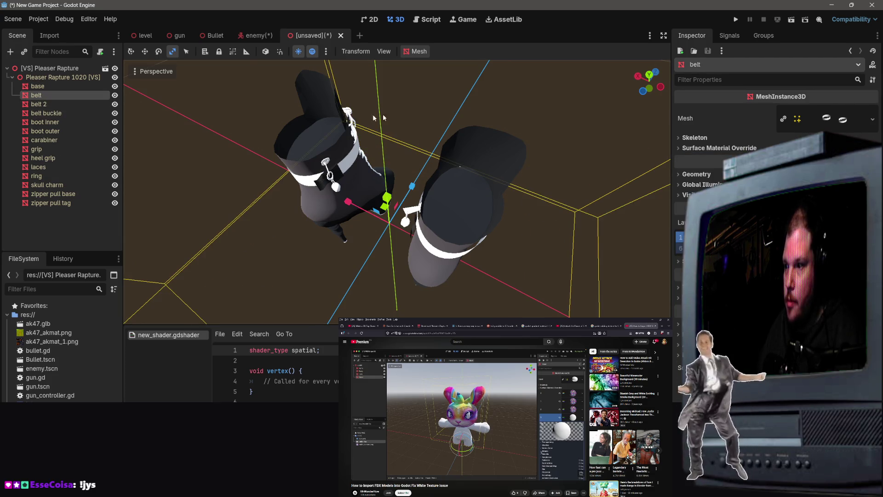
pyautogui.click(719, 148)
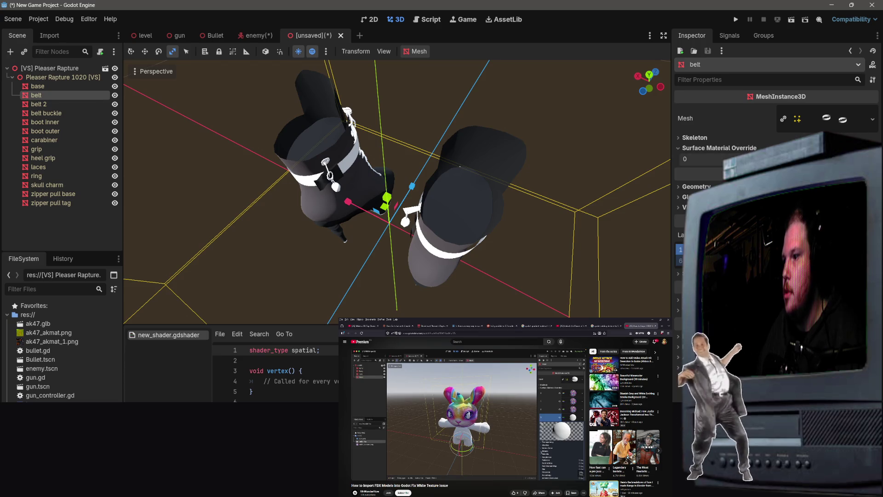
pyautogui.click(699, 167)
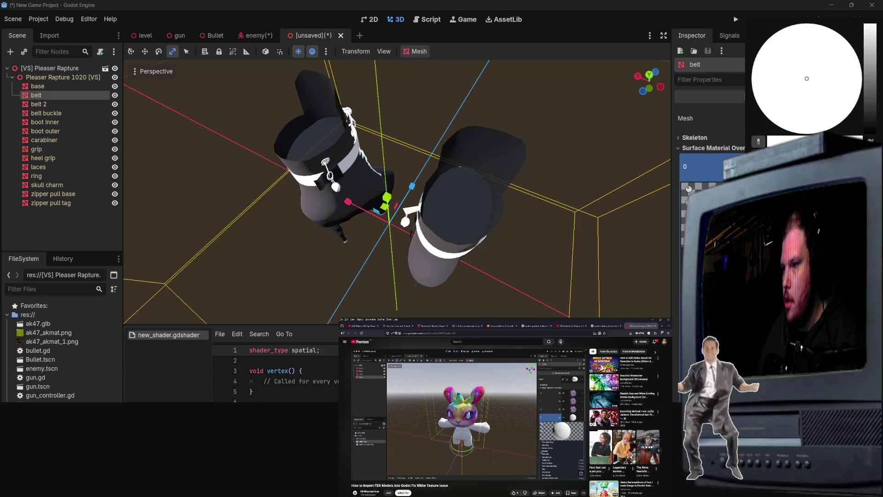
# - Set the belt material's albedo colour to red and orbit to a front view
pyautogui.click(853, 49)
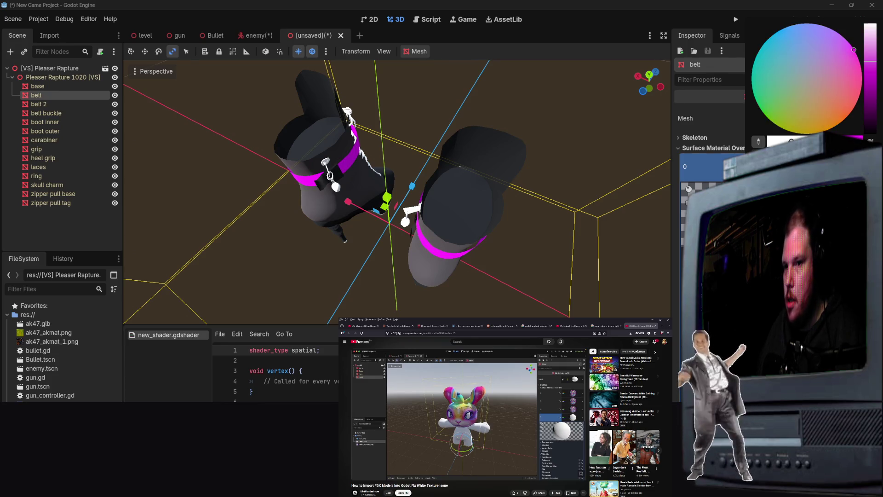
pyautogui.moveTo(854, 49); pyautogui.dragTo(855, 105)
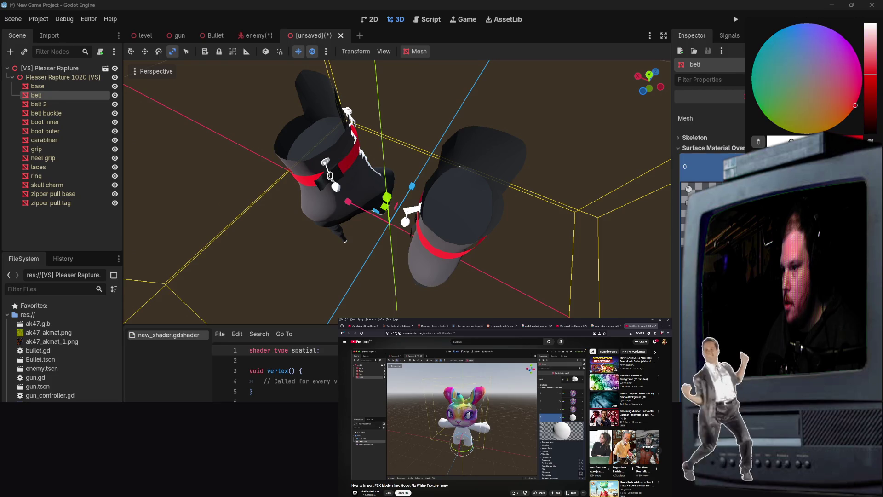
pyautogui.click(483, 216)
pyautogui.moveTo(532, 198); pyautogui.dragTo(505, 230)
pyautogui.moveTo(396, 192)
pyautogui.mouseDown()
pyautogui.moveTo(450, 206)
pyautogui.moveTo(399, 188)
pyautogui.mouseUp()
# - Select the laces and add a new material in their override slot 0
pyautogui.press('f')
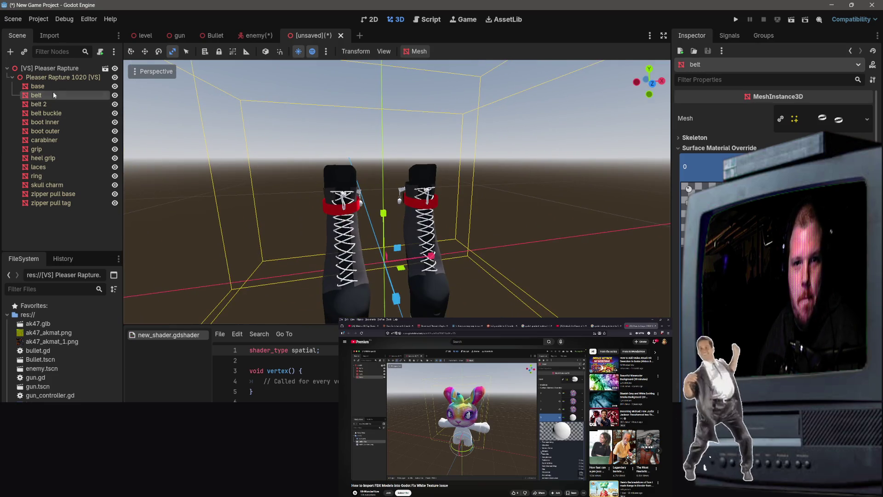
pyautogui.rightClick(45, 97)
pyautogui.press('Escape')
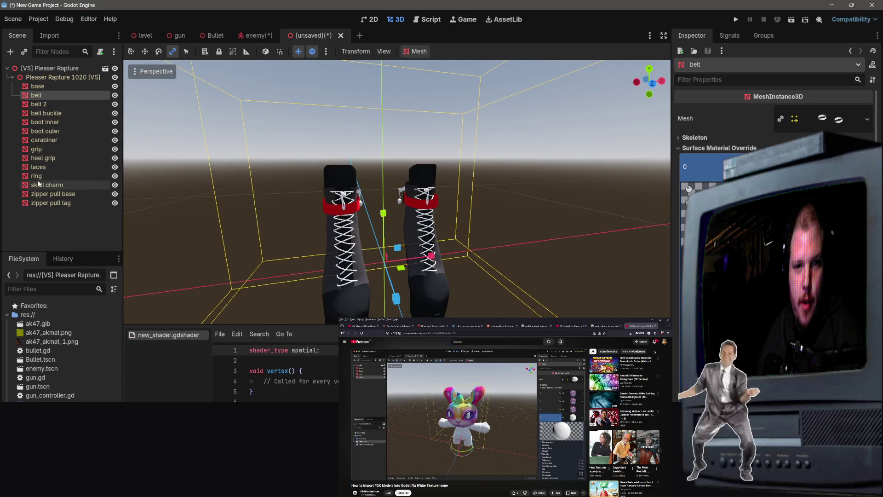
pyautogui.click(37, 177)
pyautogui.click(38, 167)
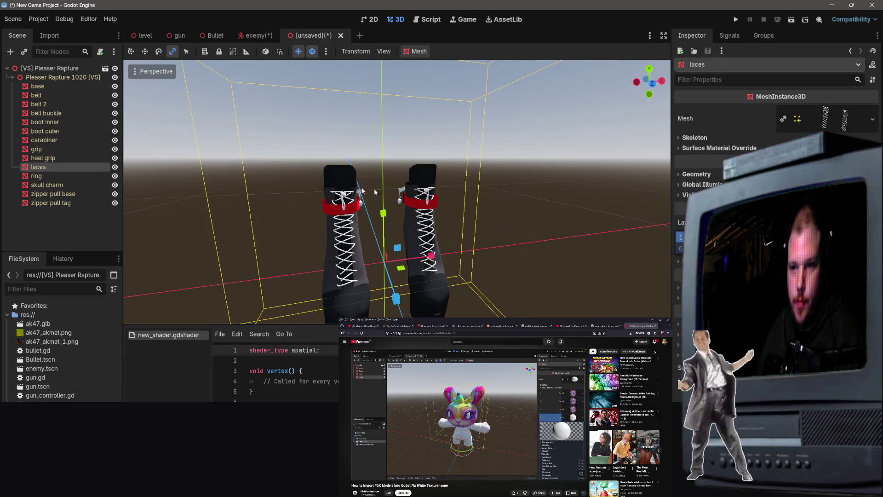
pyautogui.click(827, 120)
pyautogui.click(824, 125)
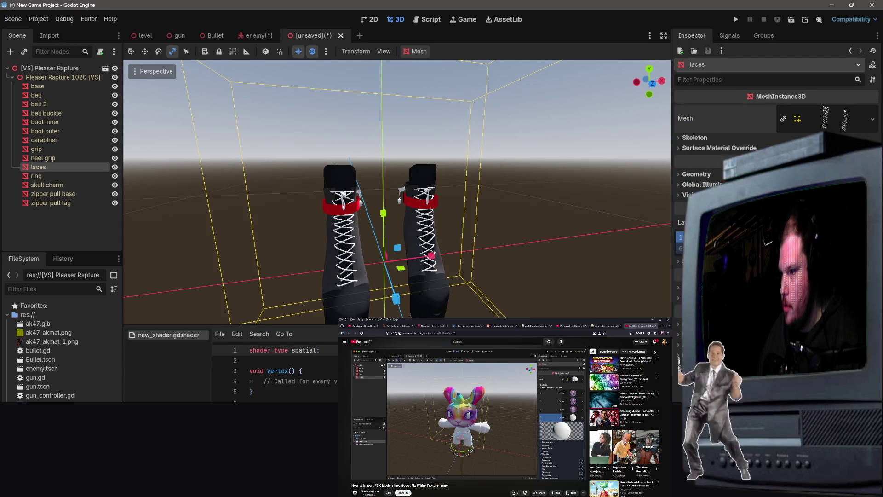
pyautogui.click(709, 148)
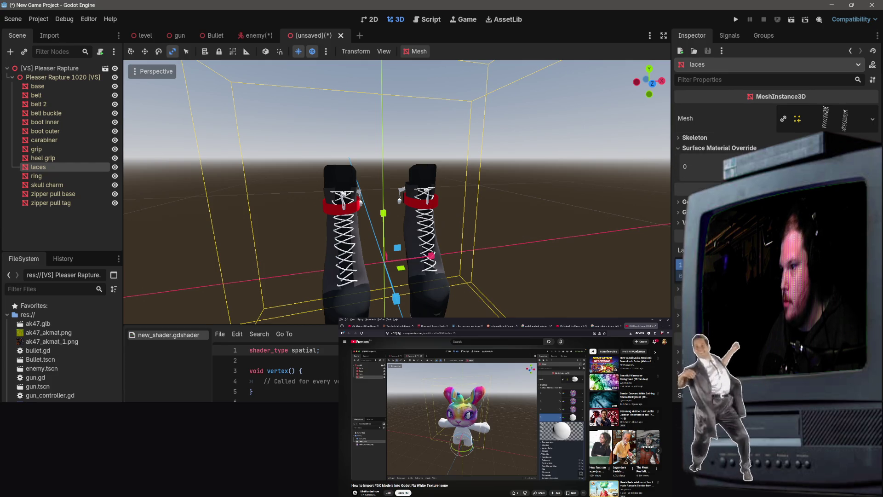
pyautogui.click(699, 166)
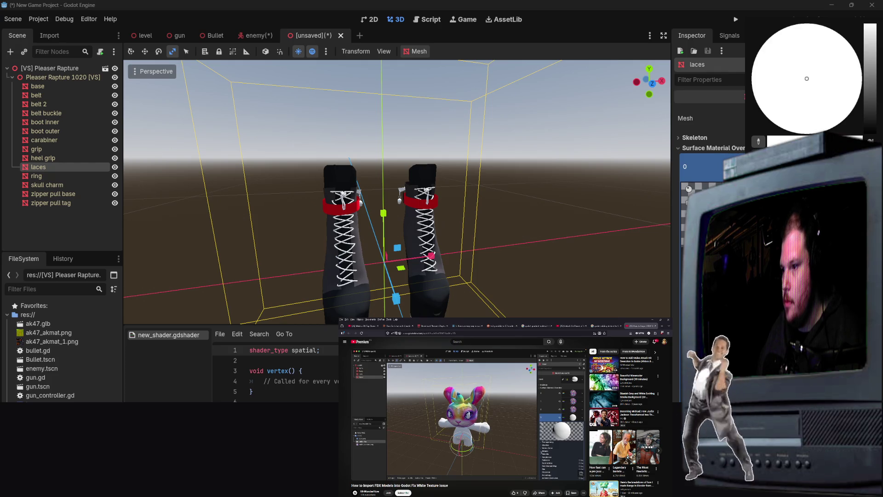
# - Set the laces' albedo to a desaturated near-black and orbit around the boots
pyautogui.click(853, 49)
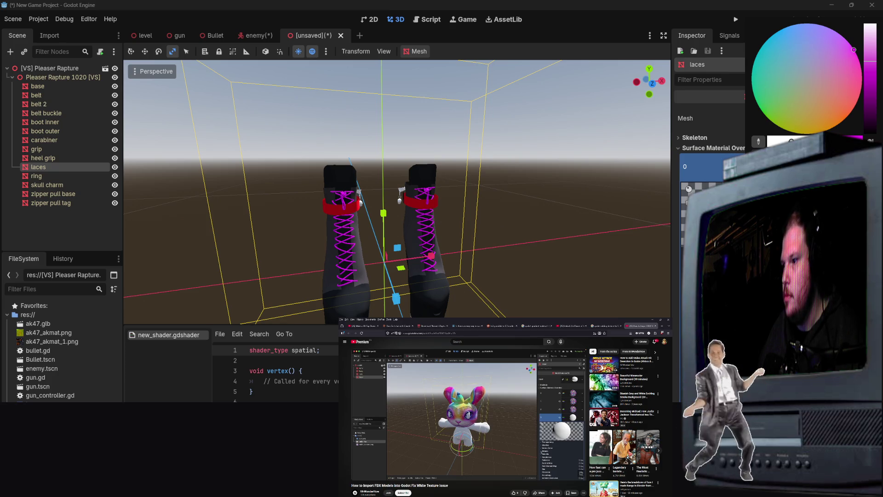
pyautogui.moveTo(870, 60); pyautogui.dragTo(871, 82)
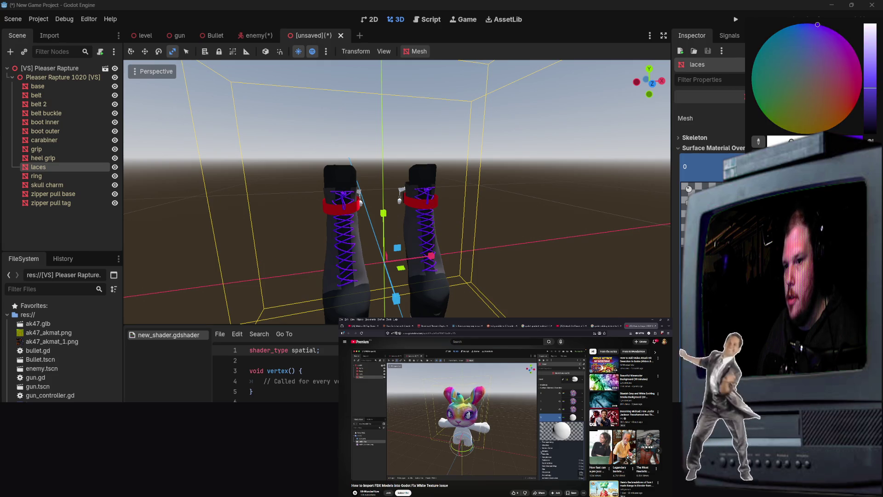
pyautogui.moveTo(818, 24); pyautogui.dragTo(828, 28)
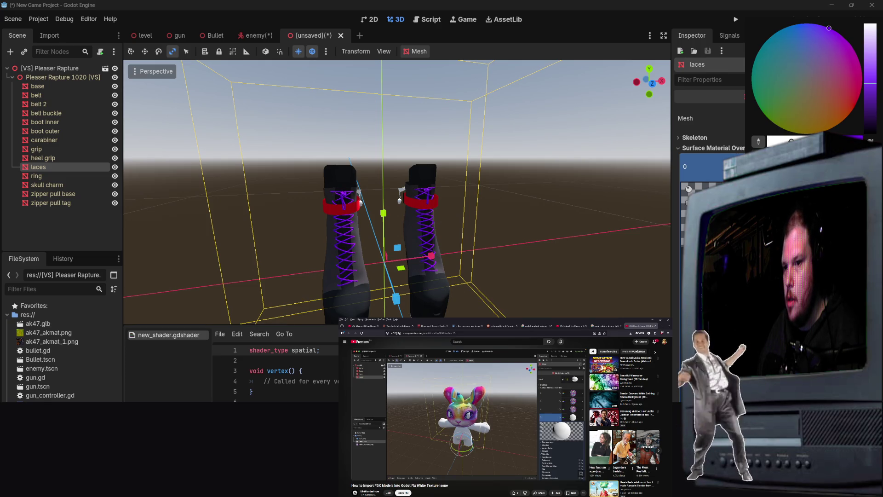
pyautogui.moveTo(828, 28)
pyautogui.mouseDown()
pyautogui.moveTo(810, 23)
pyautogui.moveTo(848, 42)
pyautogui.moveTo(854, 105)
pyautogui.mouseUp()
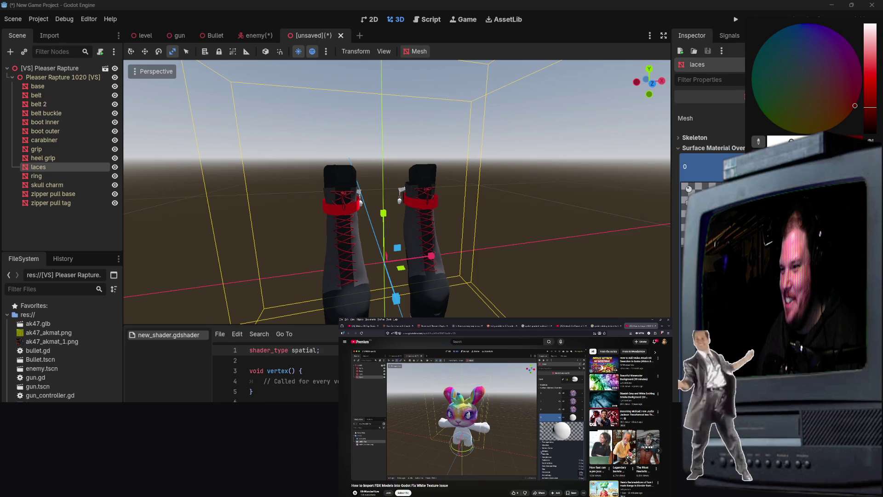
pyautogui.moveTo(870, 107); pyautogui.dragTo(870, 128)
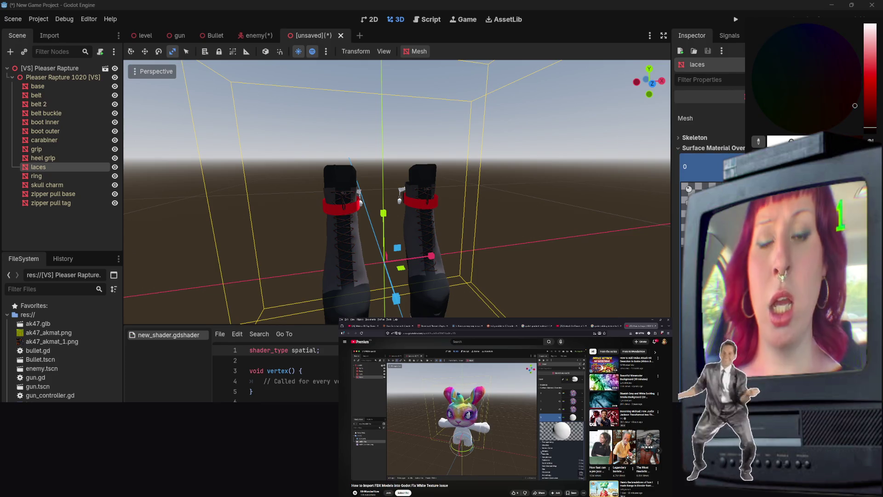
pyautogui.moveTo(870, 126); pyautogui.dragTo(870, 131)
pyautogui.click(806, 78)
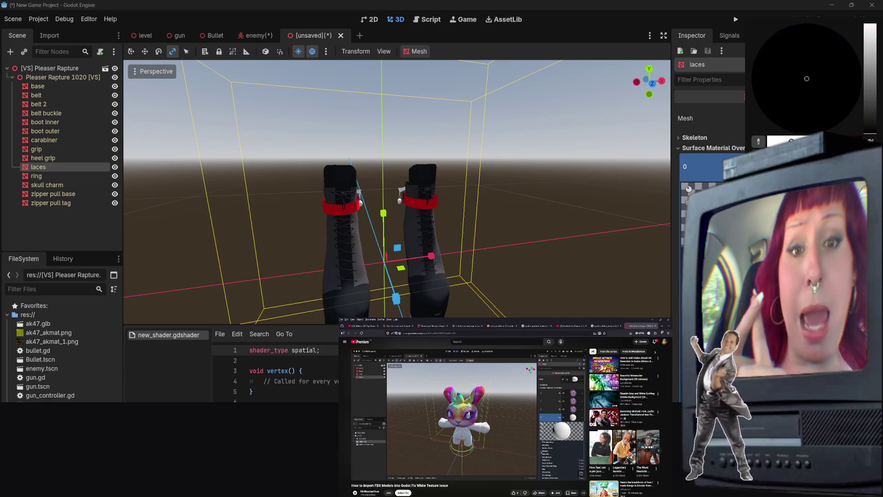
pyautogui.moveTo(489, 202); pyautogui.dragTo(377, 209)
pyautogui.moveTo(420, 258)
pyautogui.mouseDown()
pyautogui.moveTo(444, 140)
pyautogui.moveTo(482, 200)
pyautogui.mouseUp()
pyautogui.moveTo(320, 199); pyautogui.dragTo(440, 170)
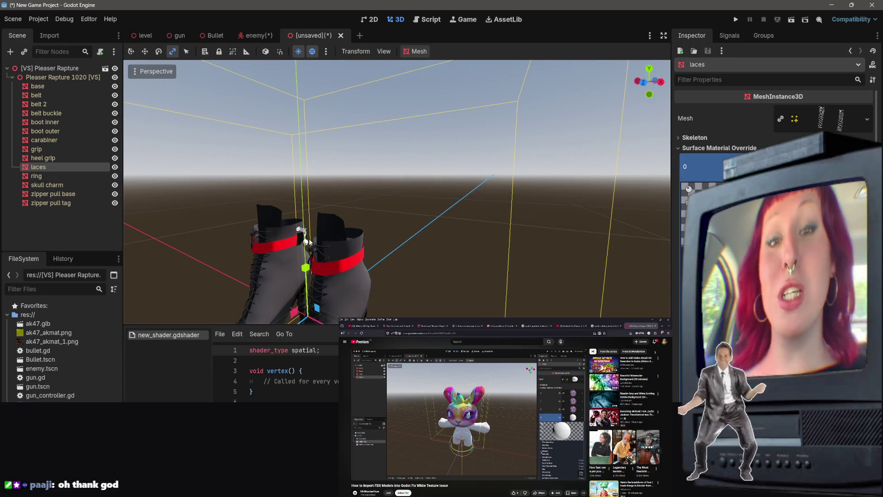
# - Frame both boots from above, check the boot outer's black albedo, then select the belt
pyautogui.moveTo(364, 240); pyautogui.dragTo(342, 237)
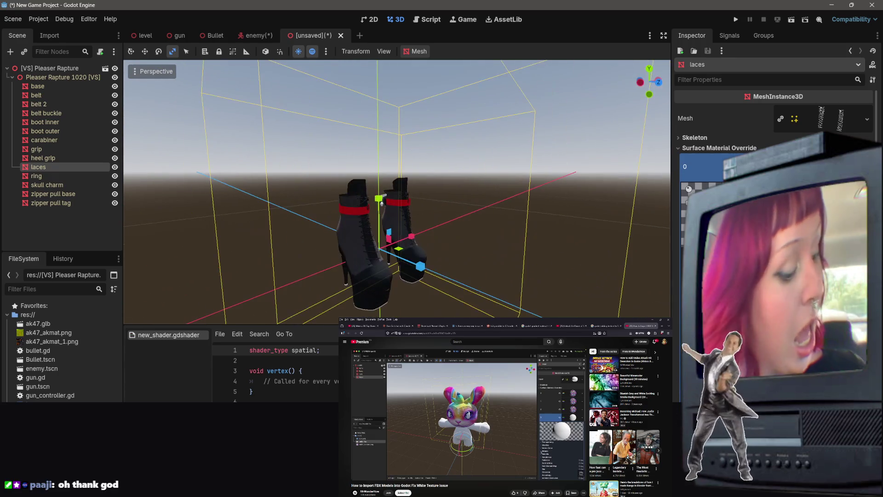
pyautogui.click(42, 121)
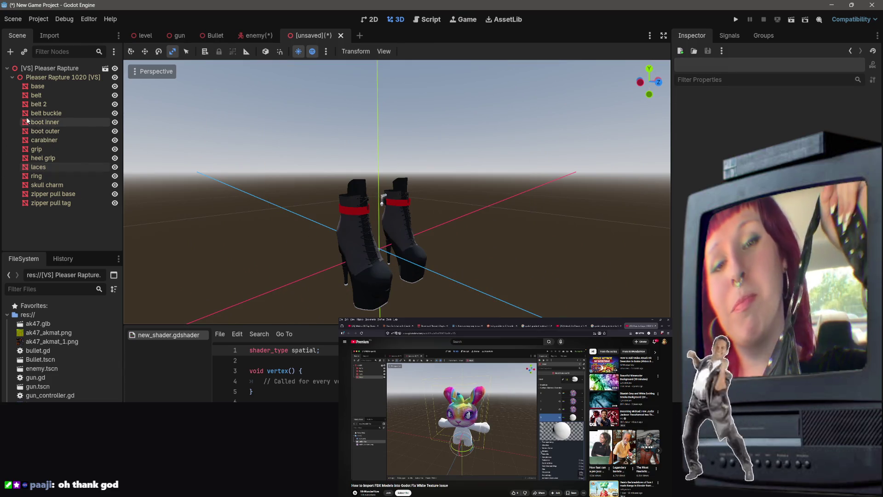
pyautogui.rightClick(29, 121)
pyautogui.press('Escape')
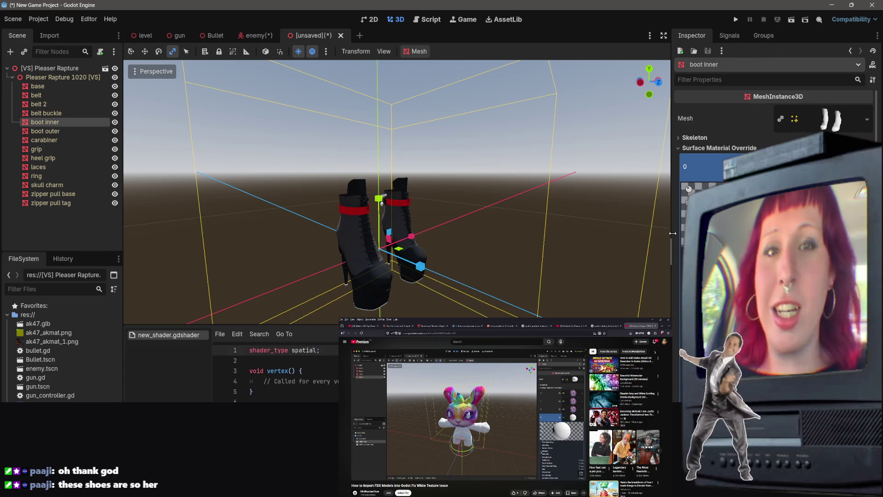
pyautogui.click(52, 131)
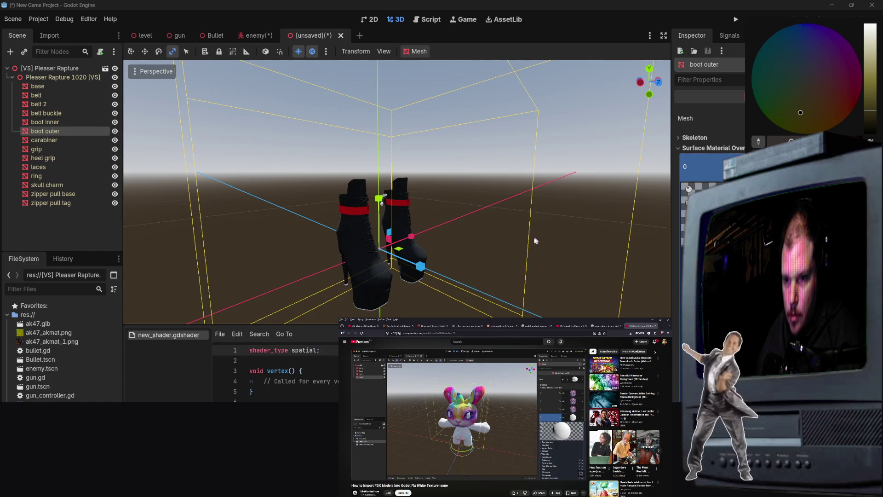
pyautogui.scroll(5, 533, 240)
pyautogui.scroll(5, 396, 192)
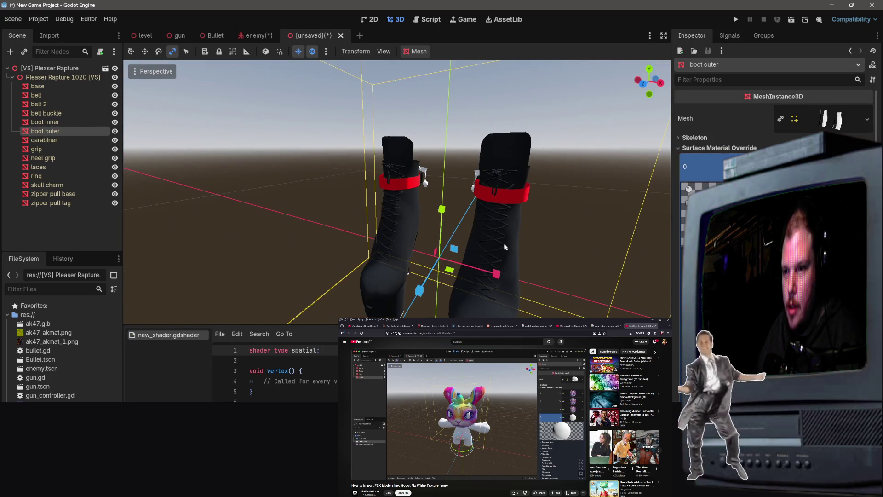
pyautogui.click(33, 95)
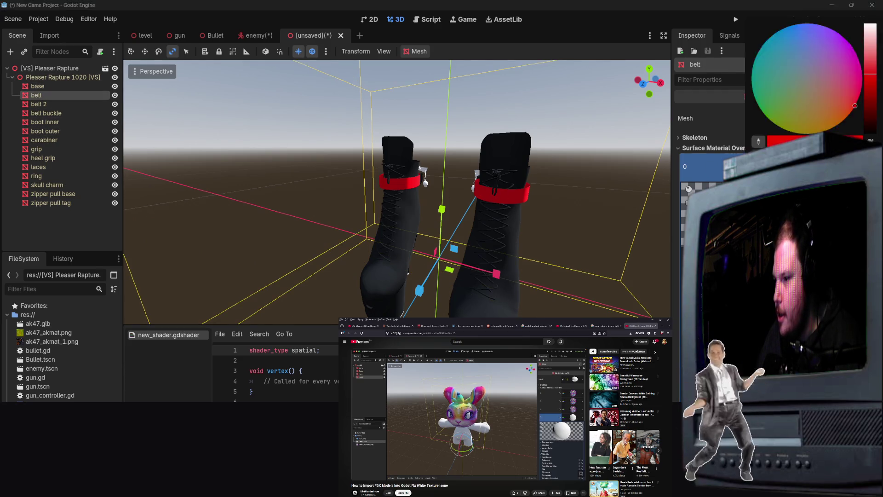
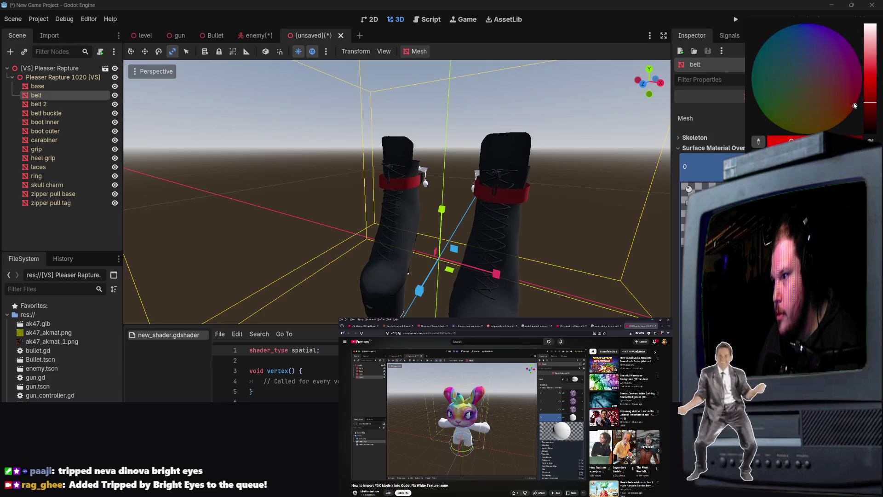
# - Try pinker and purpler hues, then a brighter shade, on the belt's albedo colour
pyautogui.moveTo(855, 104)
pyautogui.mouseDown()
pyautogui.moveTo(850, 81)
pyautogui.moveTo(871, 91)
pyautogui.mouseUp()
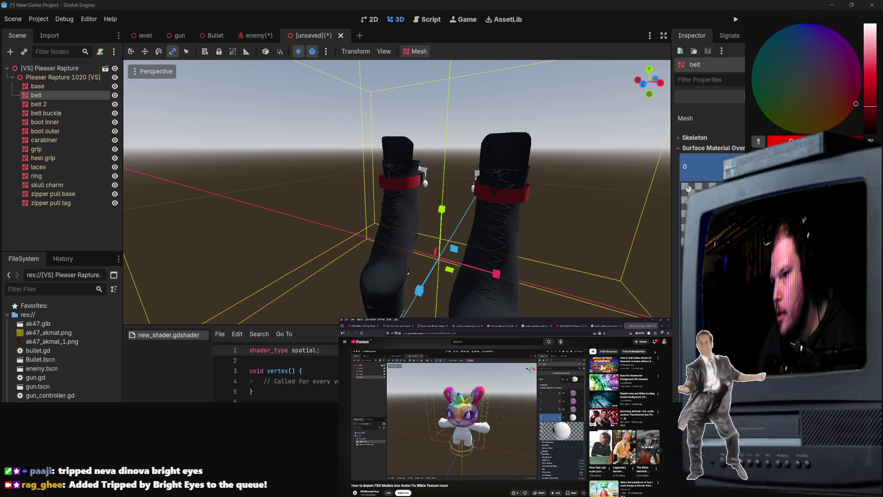
pyautogui.moveTo(860, 65); pyautogui.dragTo(858, 60)
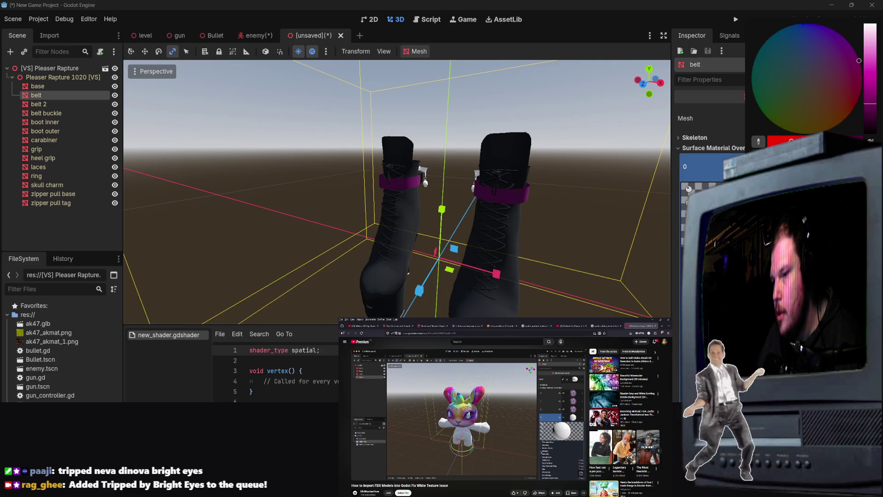
pyautogui.moveTo(858, 61); pyautogui.dragTo(880, 112)
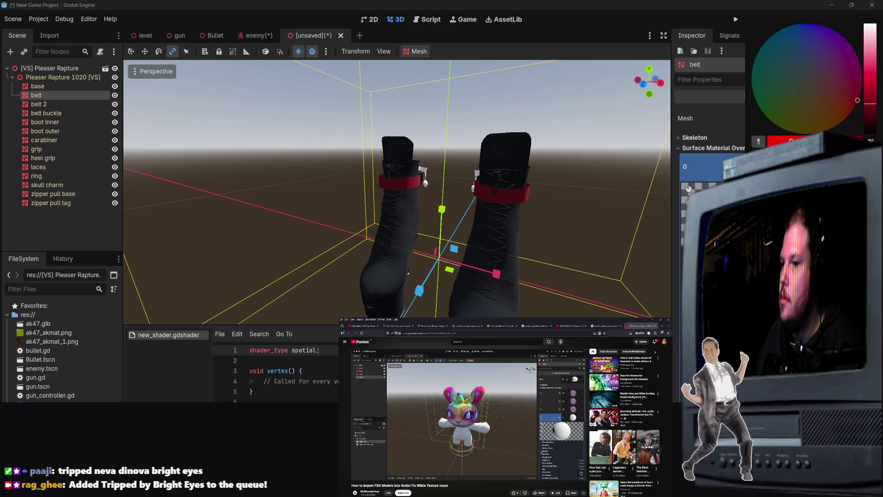
pyautogui.moveTo(869, 106); pyautogui.dragTo(869, 100)
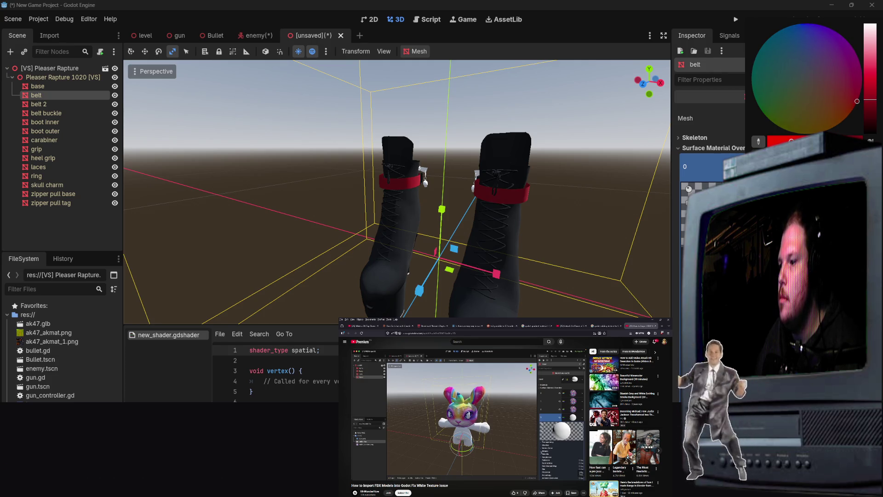
pyautogui.moveTo(857, 101)
pyautogui.mouseDown()
pyautogui.moveTo(860, 88)
pyautogui.moveTo(856, 105)
pyautogui.mouseUp()
# - Orbit around the boots, switch to the move tool and reselect the belt node
pyautogui.moveTo(395, 193)
pyautogui.mouseDown()
pyautogui.moveTo(473, 225)
pyautogui.moveTo(592, 210)
pyautogui.moveTo(483, 222)
pyautogui.moveTo(452, 181)
pyautogui.mouseUp()
pyautogui.click(591, 211)
pyautogui.press('w')
pyautogui.click(423, 176)
pyautogui.click(503, 133)
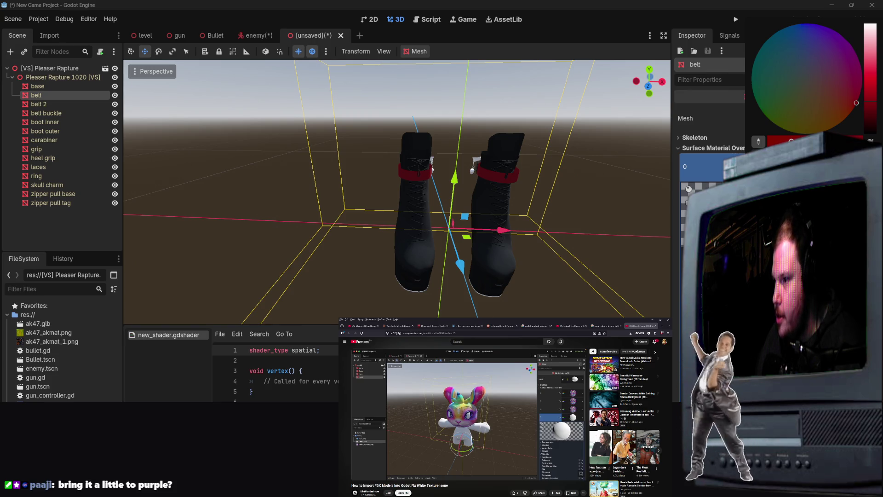
# - Brighten the belt red and nudge it toward pink-magenta, then start a web search for 'maroon'
pyautogui.moveTo(870, 101); pyautogui.dragTo(870, 70)
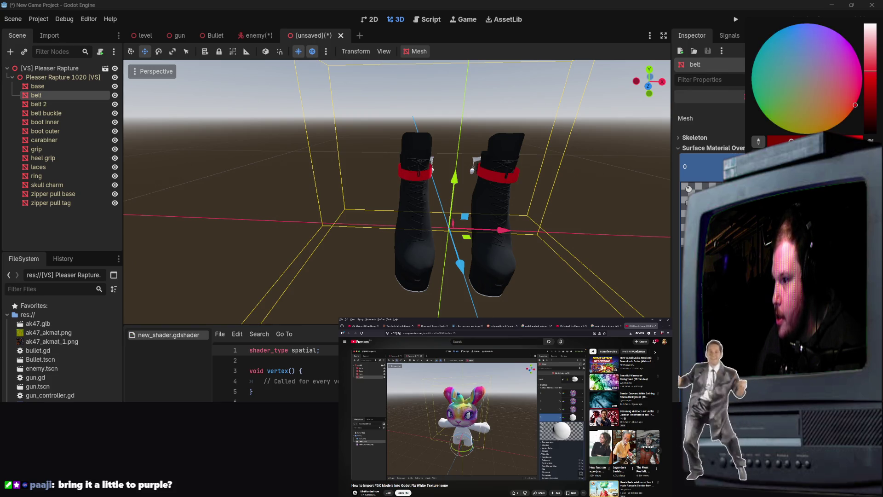
pyautogui.moveTo(855, 105)
pyautogui.mouseDown()
pyautogui.moveTo(860, 75)
pyautogui.moveTo(855, 104)
pyautogui.mouseUp()
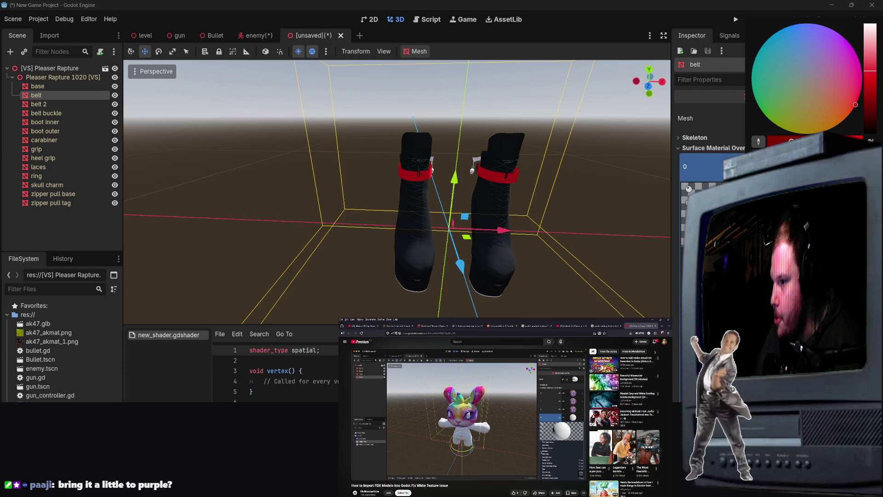
pyautogui.moveTo(855, 105); pyautogui.dragTo(859, 94)
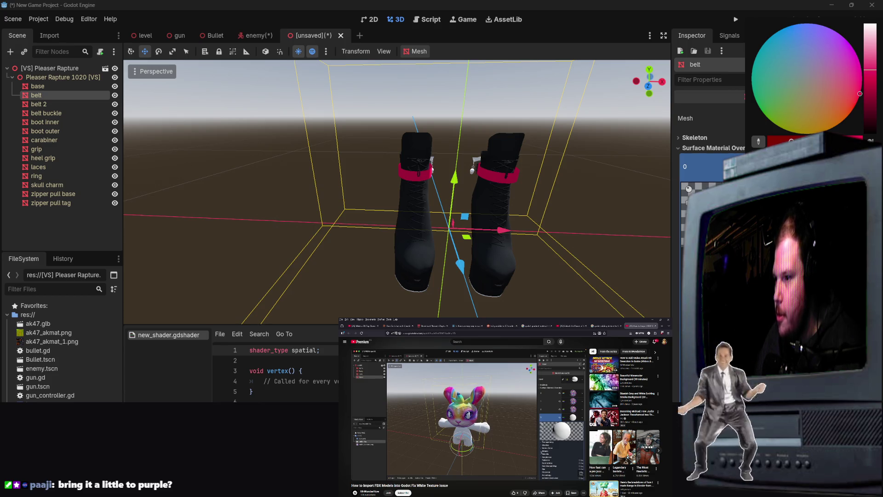
pyautogui.moveTo(860, 93); pyautogui.dragTo(861, 84)
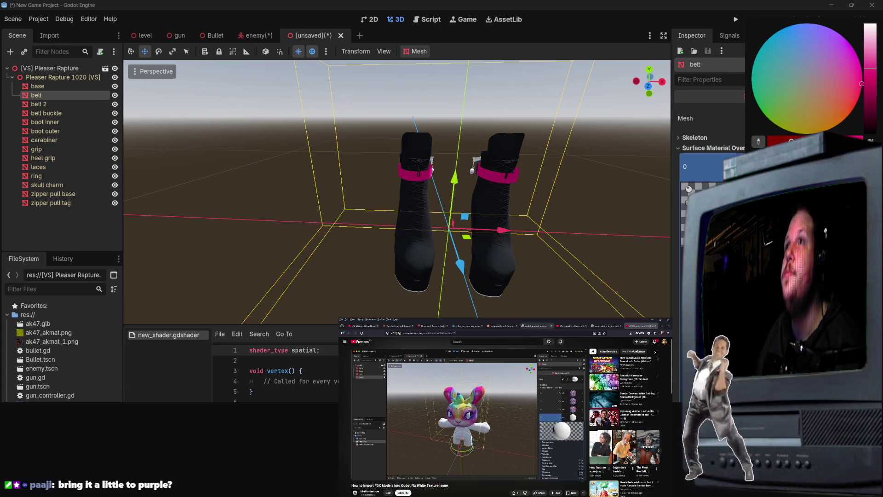
pyautogui.click(540, 326)
pyautogui.write('m')
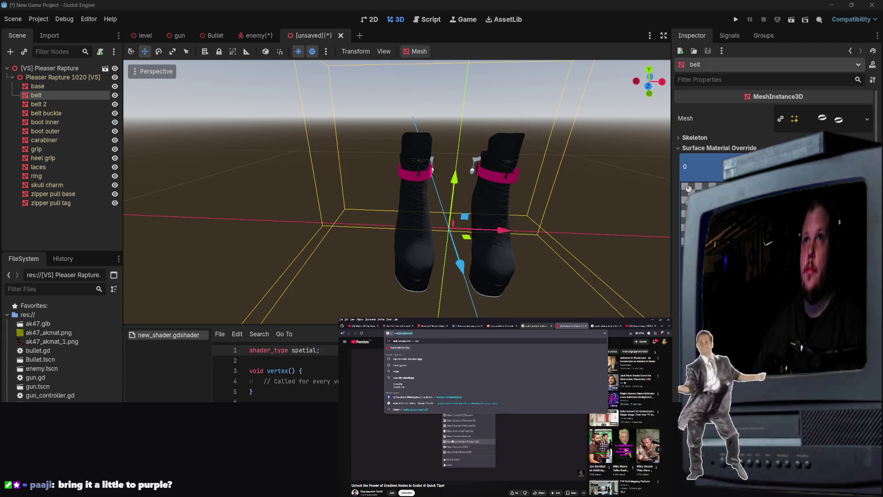
pyautogui.write('ar')
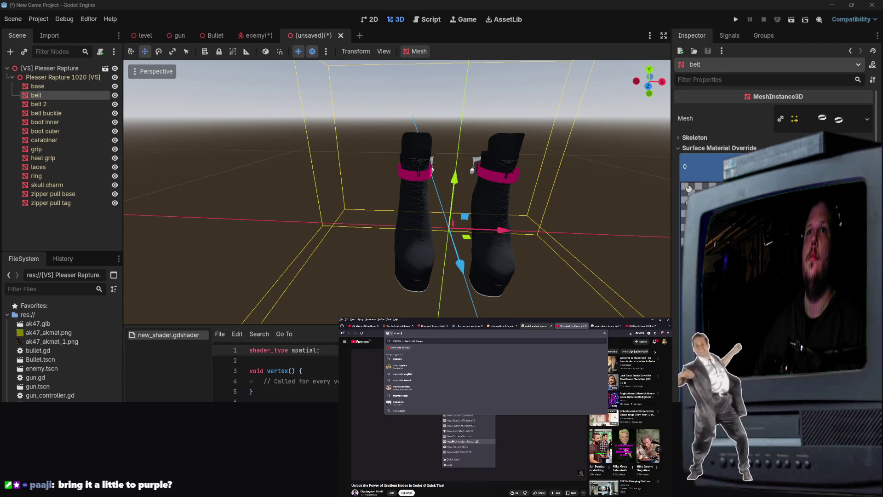
pyautogui.write('oon')
# - Search 'maroon' and then 'maroon hex', and open the Hex 800000 converter page
pyautogui.press('Return')
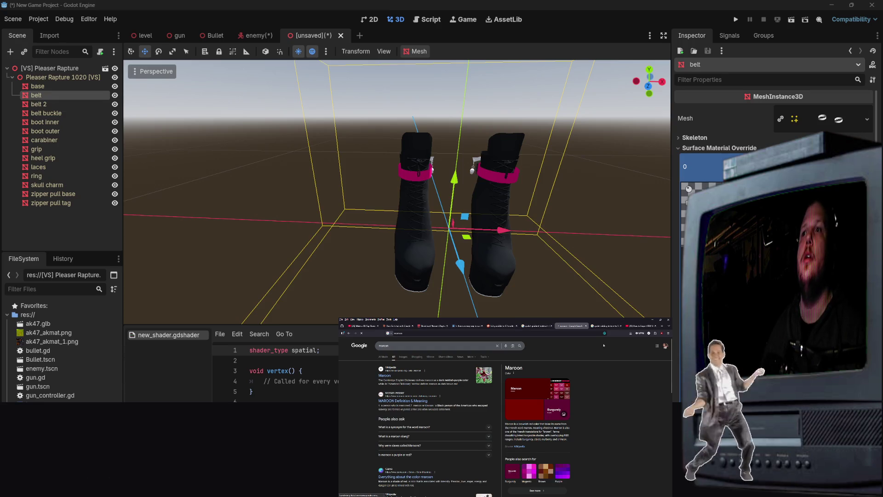
pyautogui.click(519, 392)
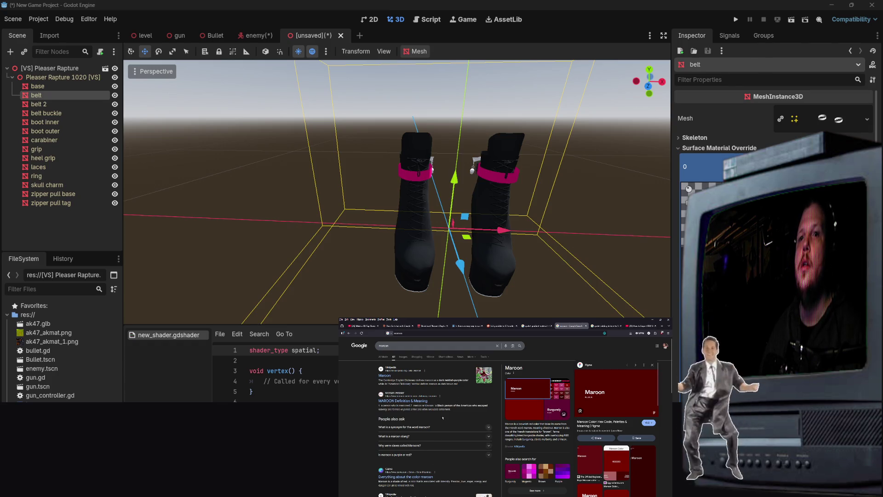
pyautogui.click(405, 346)
pyautogui.write('hex')
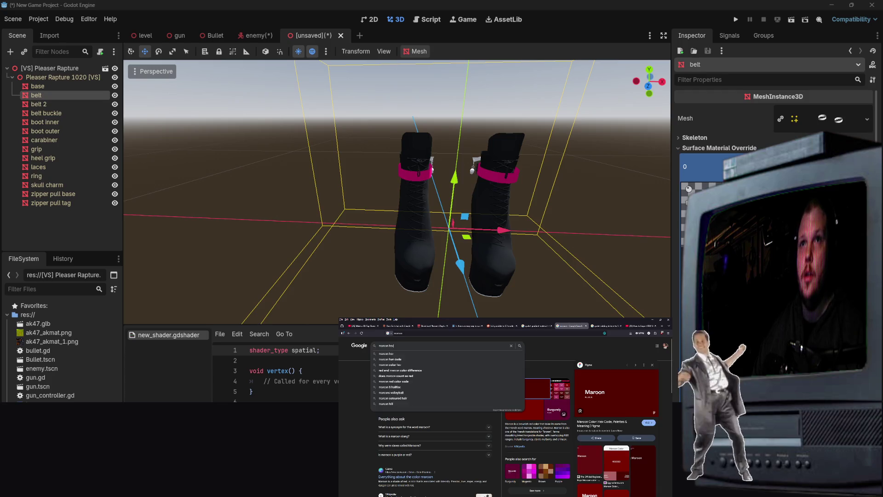
pyautogui.press('Return')
pyautogui.click(467, 420)
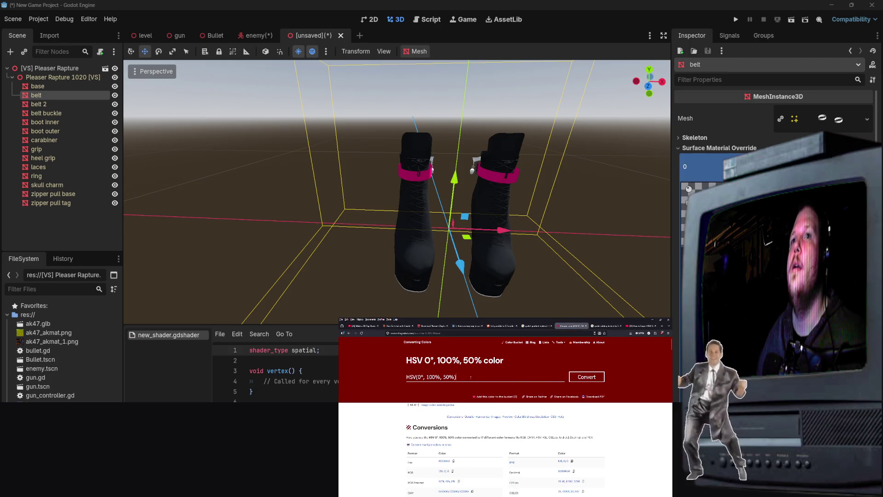
# - Review the 800000 colour conversions, then reopen the belt material's colour picker in Godot
pyautogui.scroll(-1, 505, 423)
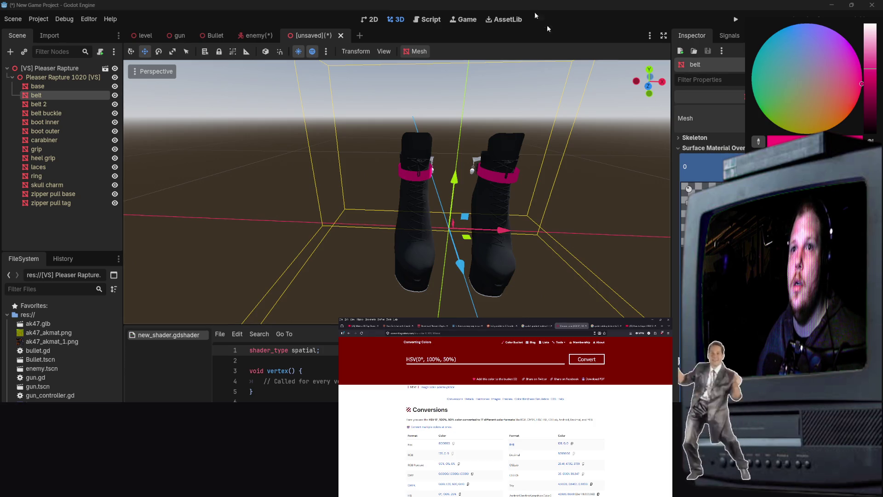
pyautogui.scroll(-2, 505, 414)
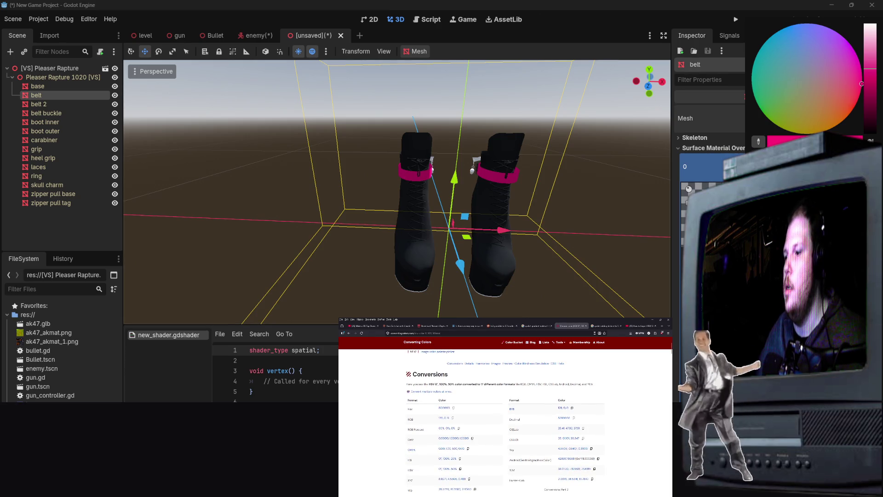
pyautogui.click(472, 439)
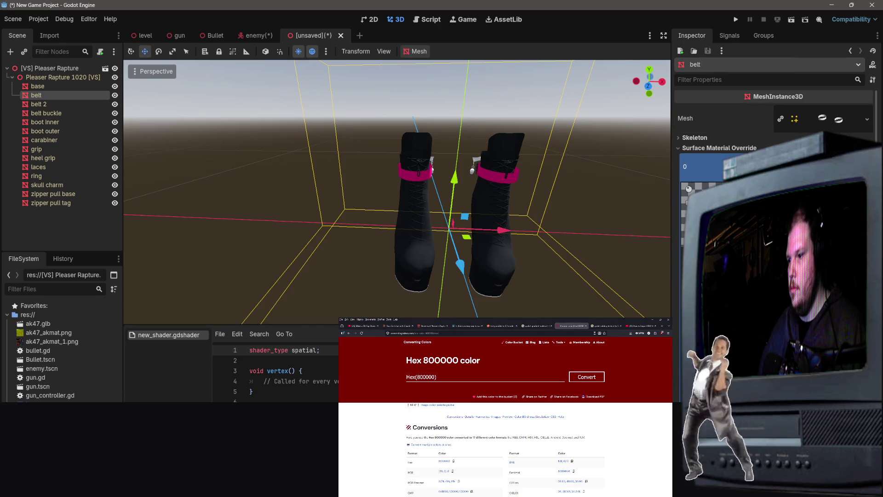
pyautogui.click(781, 276)
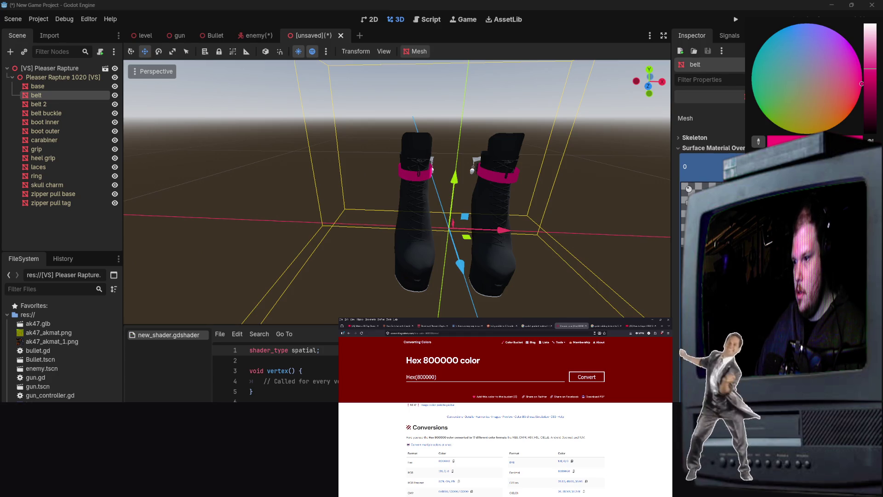
# - Apply hex 800000 to the belt and orbit under the boots to inspect the maroon
pyautogui.press('Return')
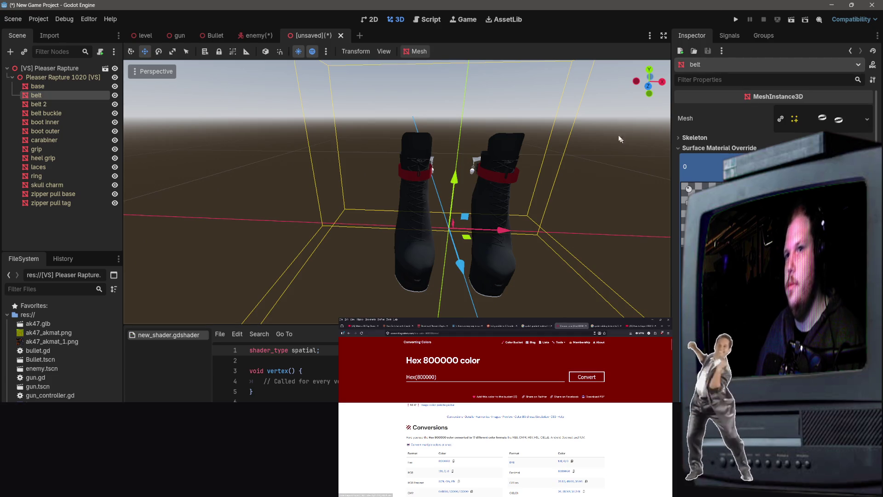
pyautogui.moveTo(565, 169)
pyautogui.mouseDown()
pyautogui.moveTo(542, 111)
pyautogui.moveTo(565, 174)
pyautogui.moveTo(543, 129)
pyautogui.moveTo(561, 166)
pyautogui.moveTo(538, 147)
pyautogui.moveTo(533, 157)
pyautogui.mouseUp()
pyautogui.scroll(-4, 505, 414)
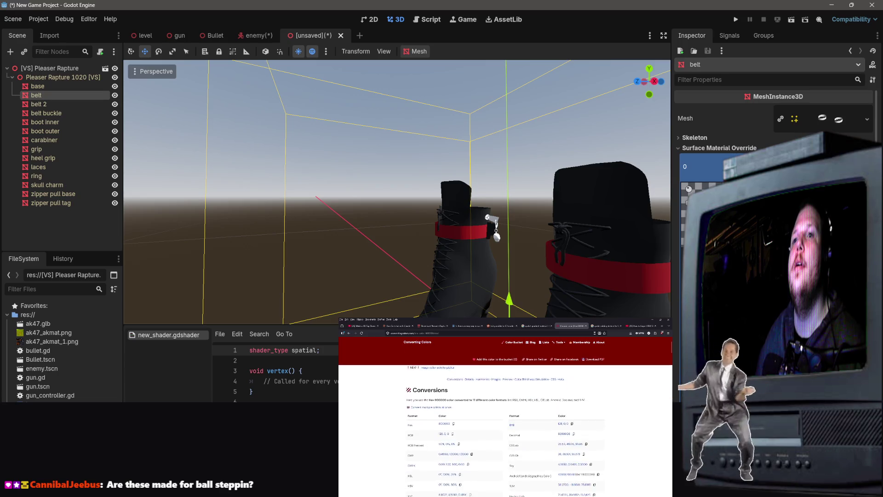
pyautogui.click(350, 333)
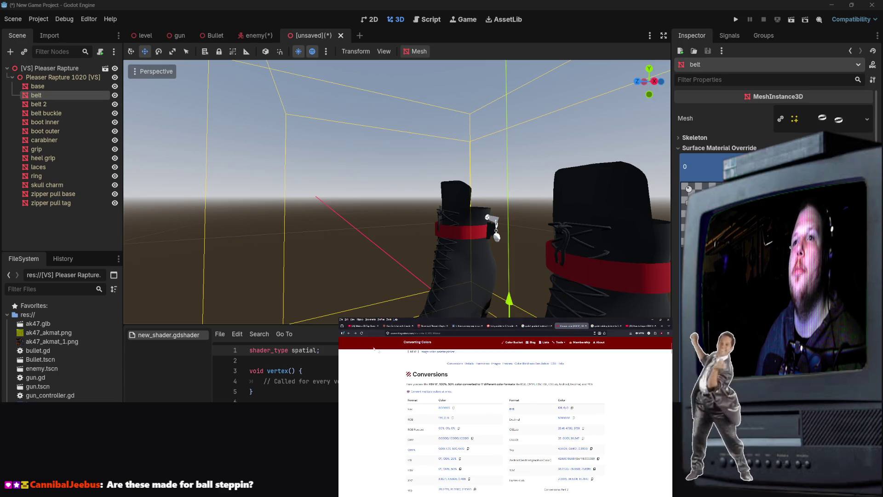
pyautogui.moveTo(396, 193)
pyautogui.mouseDown()
pyautogui.moveTo(345, 129)
pyautogui.moveTo(479, 160)
pyautogui.mouseUp()
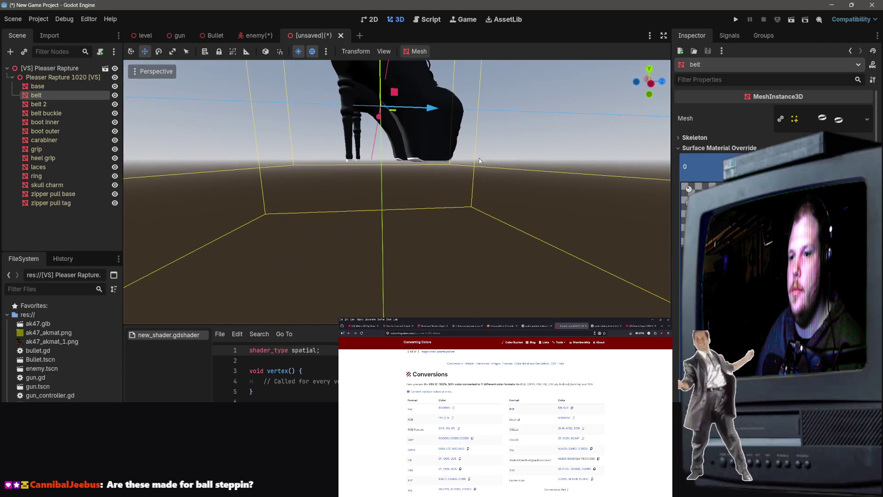
# - Paste the copied red colour into the grip mesh's surface material override
pyautogui.click(36, 149)
pyautogui.click(847, 122)
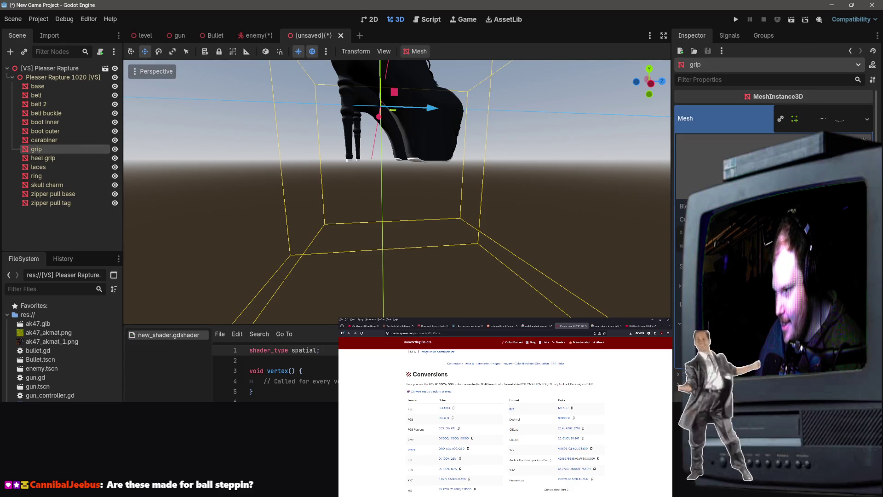
pyautogui.click(831, 119)
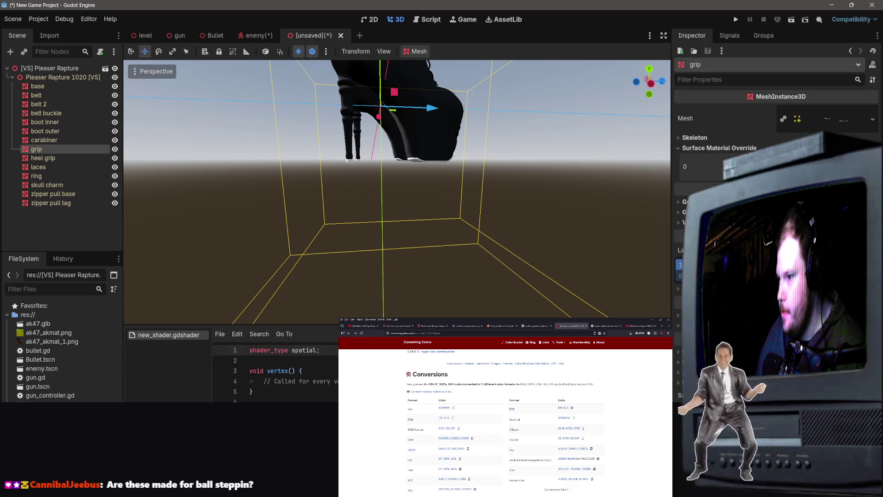
pyautogui.click(703, 167)
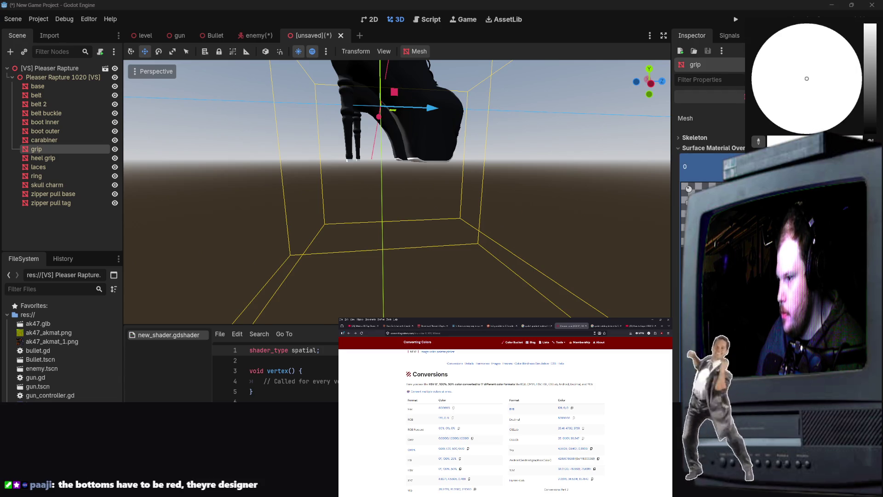
pyautogui.hotkey('ctrl', 'v')
pyautogui.press('Return')
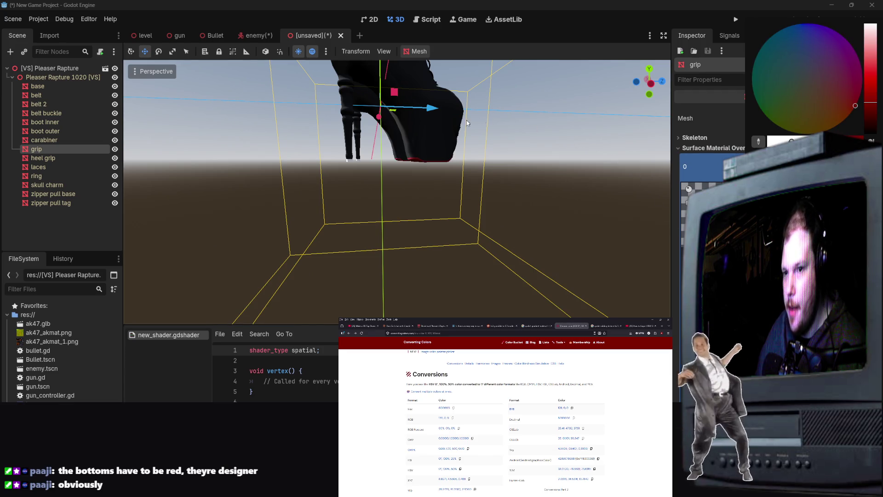
pyautogui.click(44, 159)
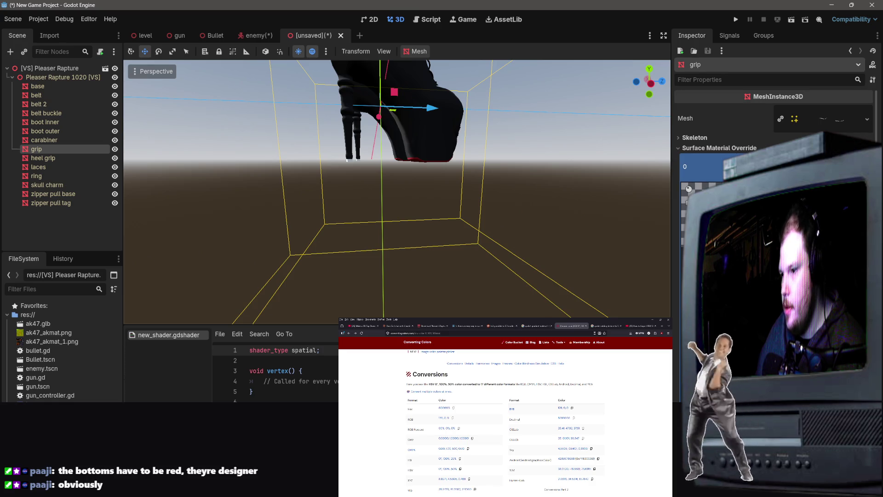
# - Give the heel grip's slot 0 surface override a material and colour, then deselect it
pyautogui.click(46, 158)
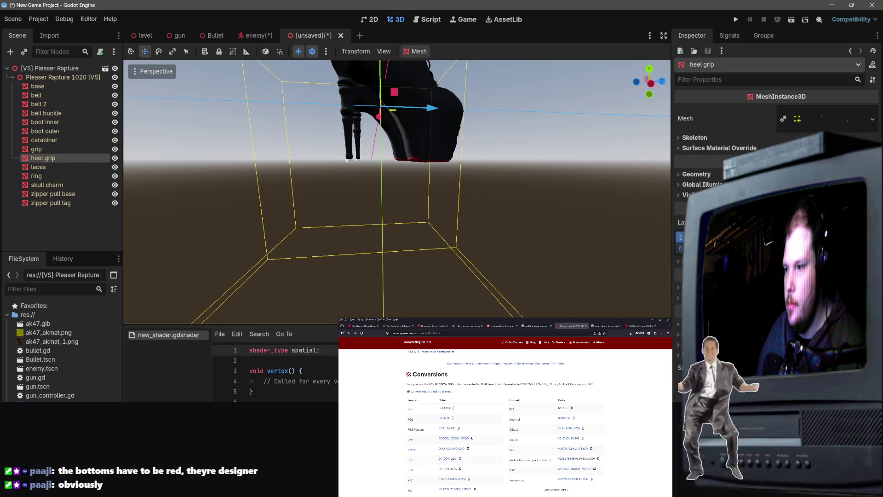
pyautogui.click(718, 148)
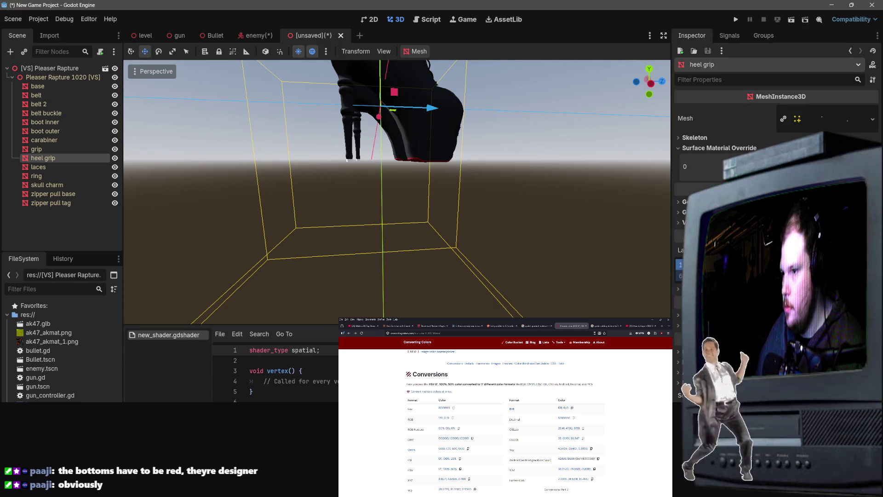
pyautogui.click(698, 166)
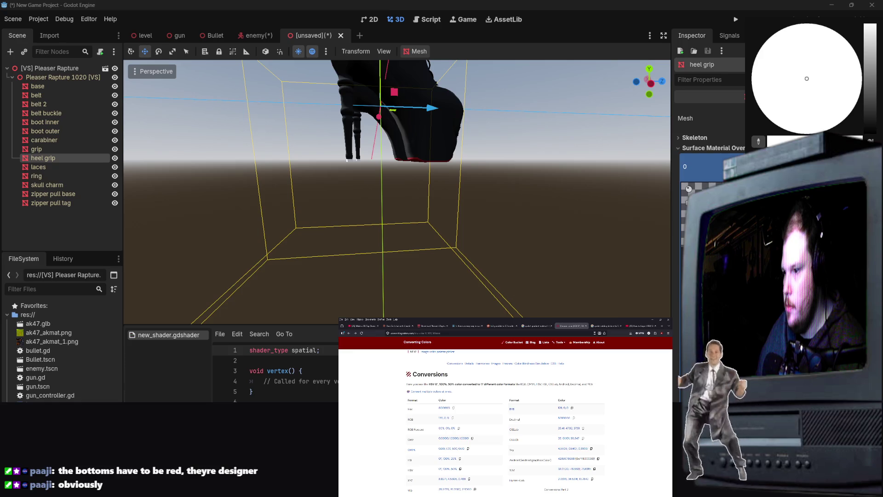
pyautogui.press('Escape')
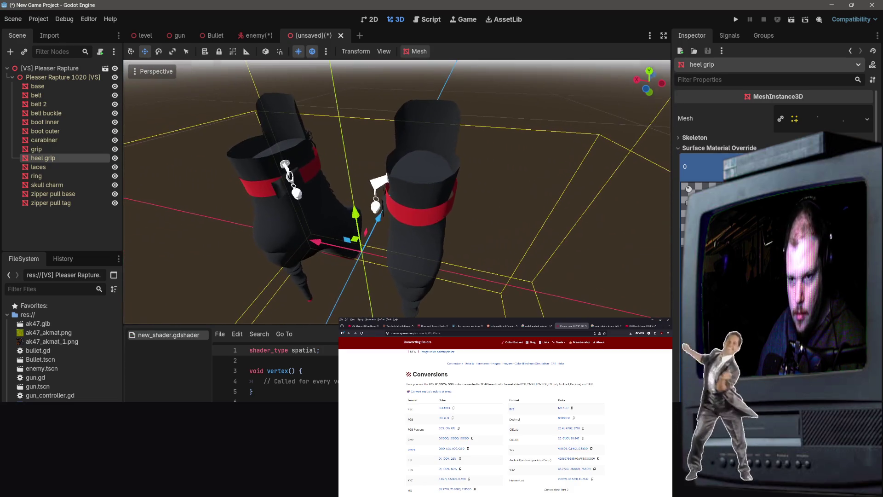
pyautogui.click(327, 198)
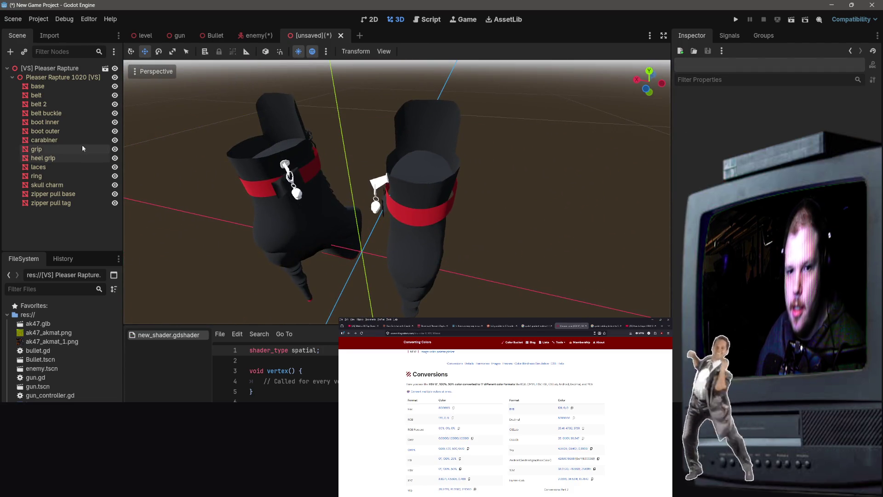
# - Give the skull charm's slot 0 surface material override a new colour and frame it
pyautogui.click(61, 86)
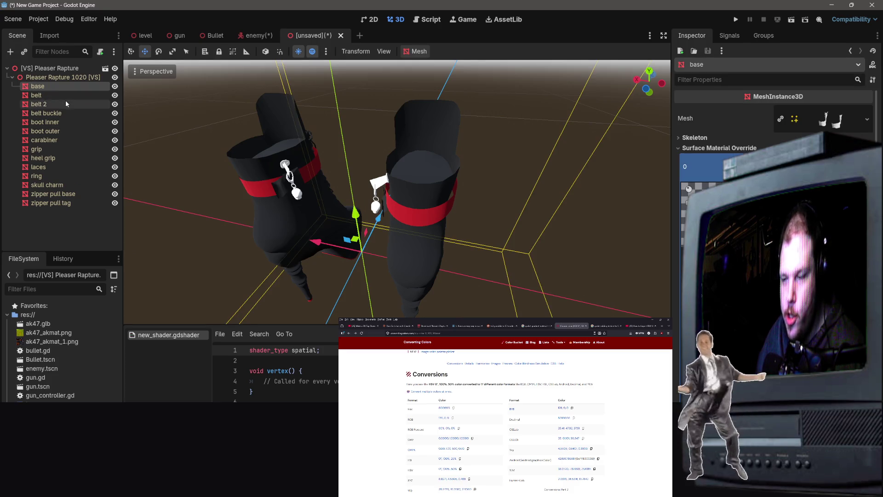
pyautogui.click(39, 104)
pyautogui.click(54, 141)
pyautogui.click(49, 149)
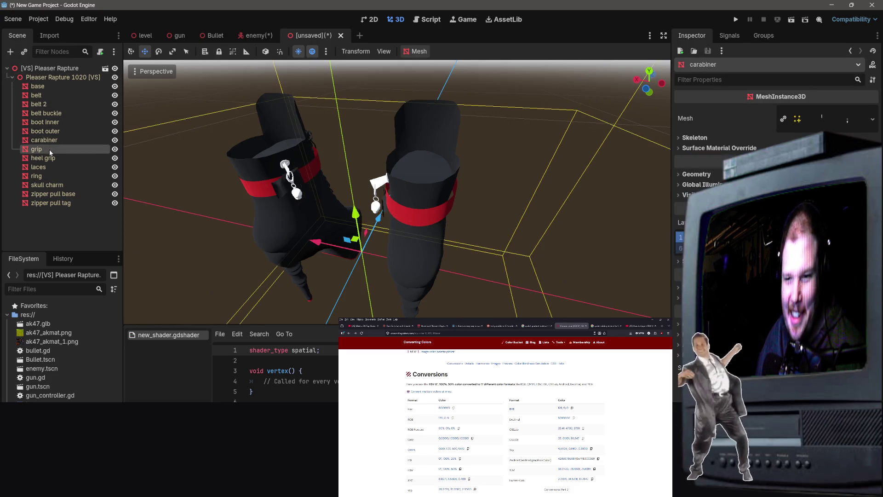
pyautogui.click(43, 173)
pyautogui.click(46, 184)
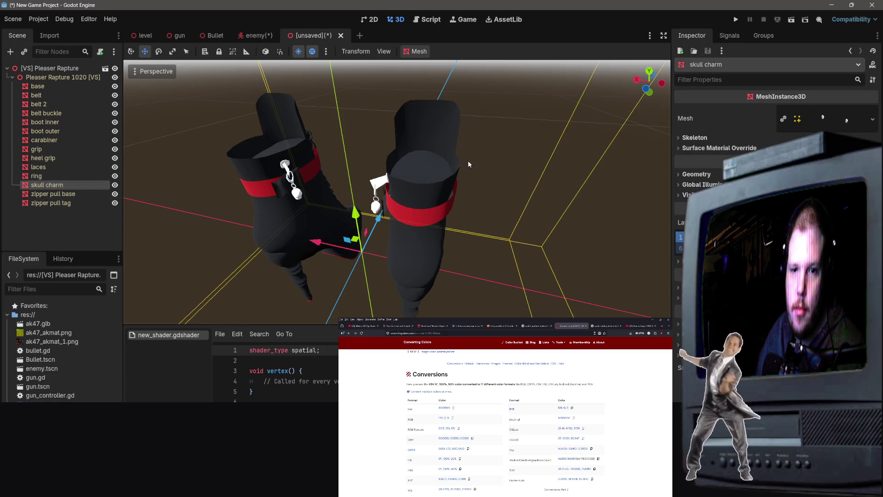
pyautogui.click(733, 150)
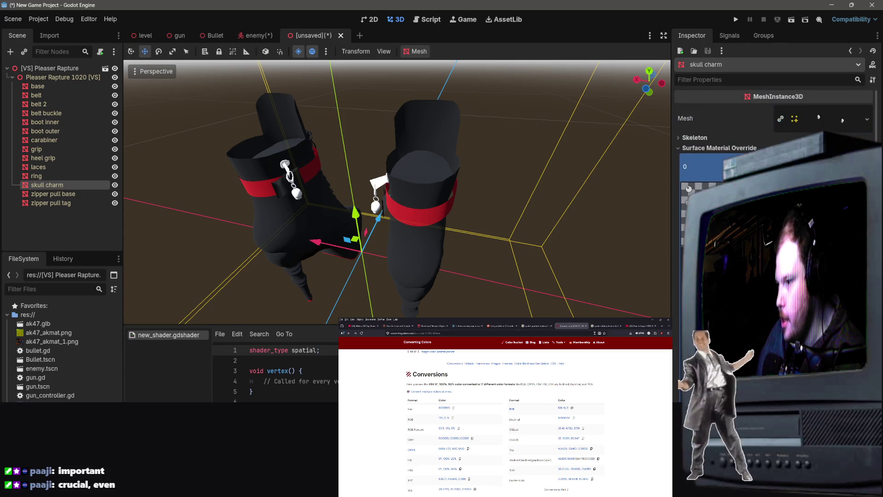
pyautogui.scroll(-5, 322, 175)
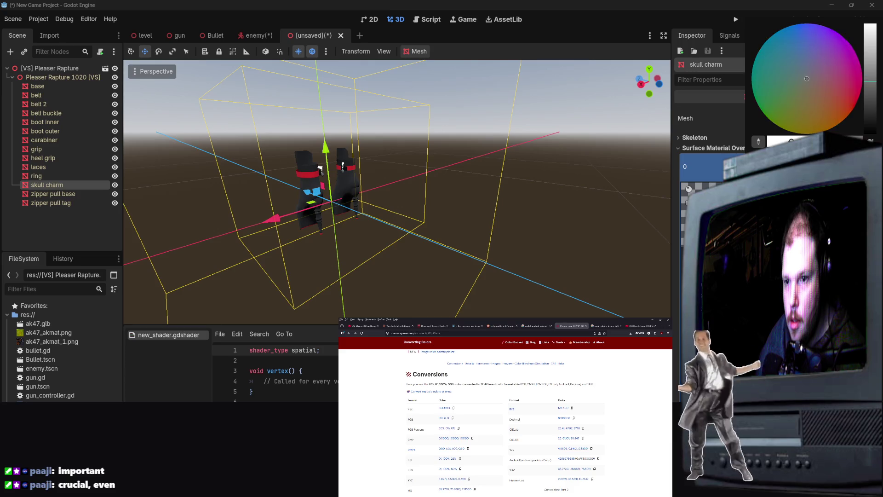
pyautogui.press('Escape')
pyautogui.press('f')
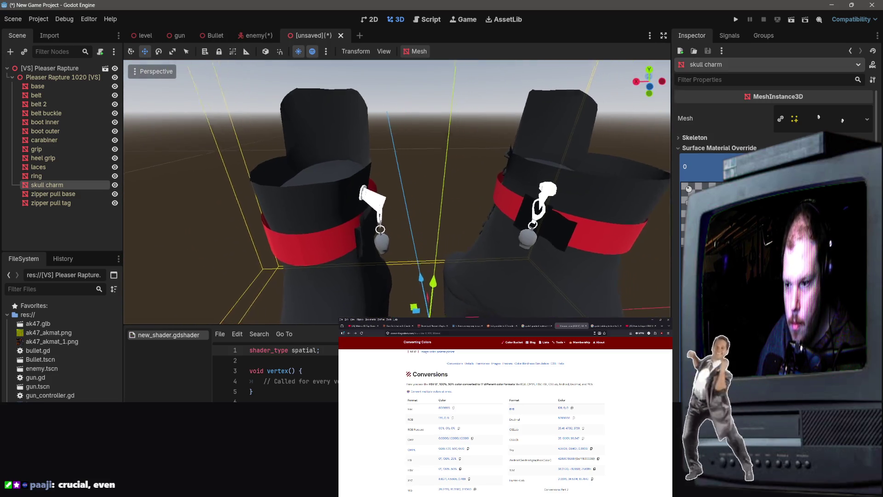
# - Give the carabiner's slot 0 surface material override a new colour and frame it
pyautogui.click(50, 141)
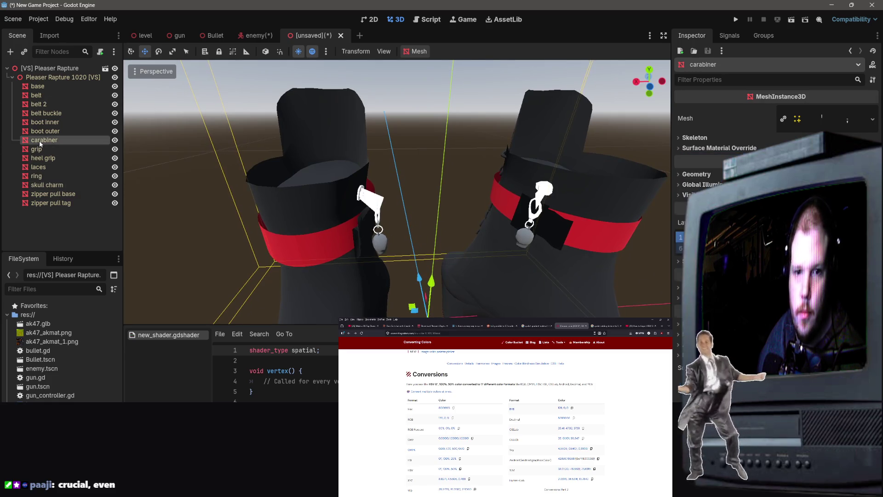
pyautogui.click(717, 147)
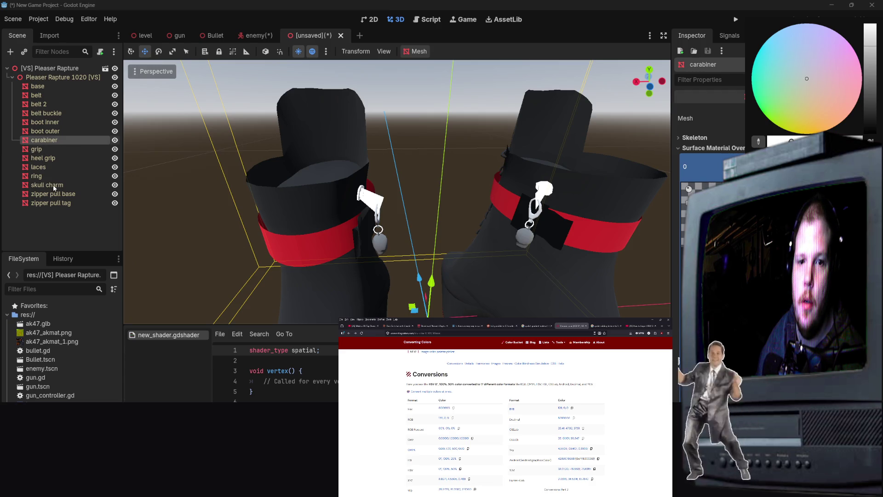
pyautogui.press('Escape')
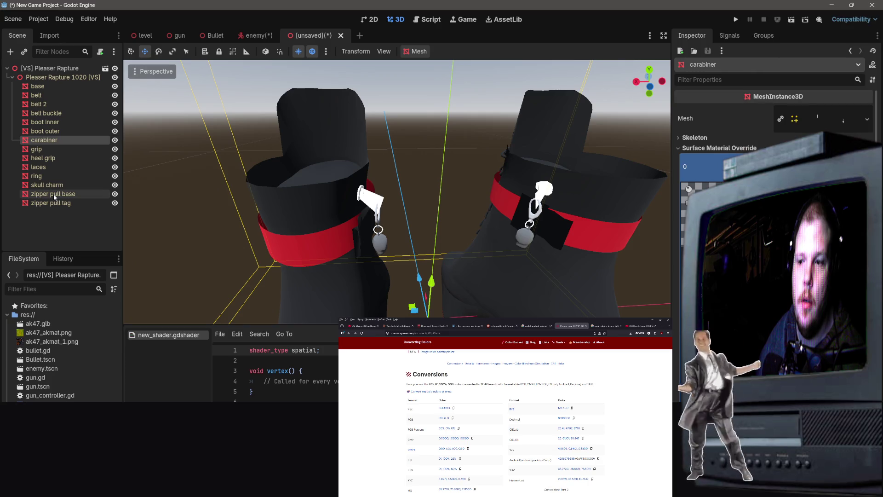
pyautogui.press('f')
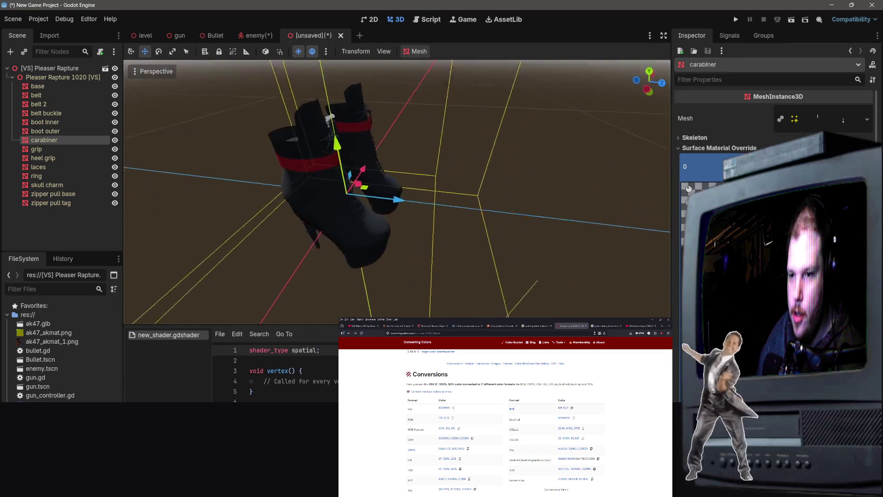
pyautogui.click(66, 195)
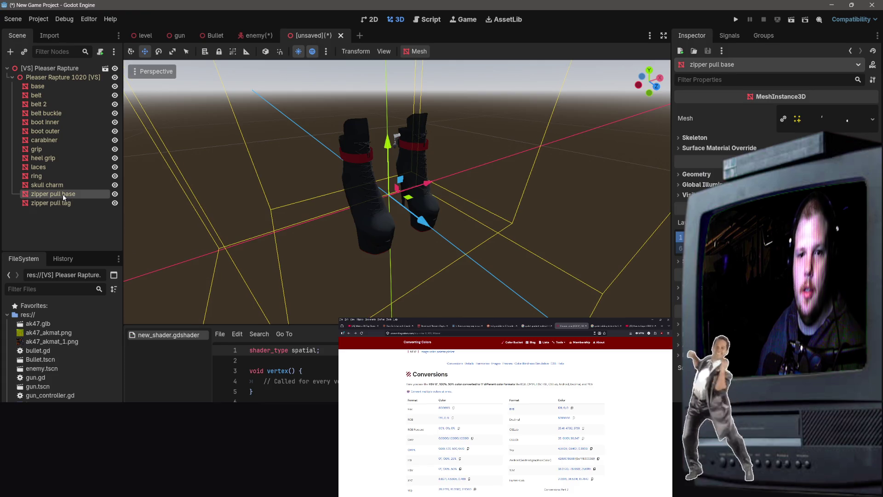
# - With zipper pull base and tag both selected, brighten their shared override colour to white
pyautogui.keyDown('shift'); pyautogui.click(69, 204); pyautogui.keyUp('shift')
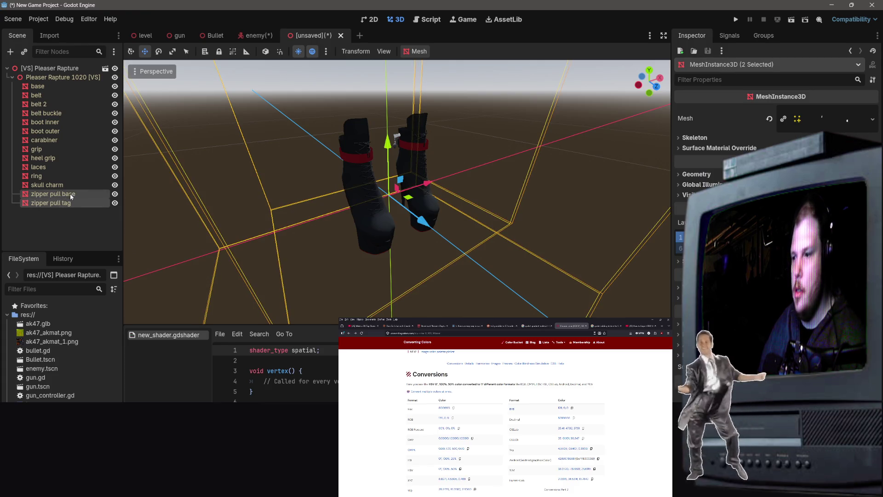
pyautogui.click(720, 148)
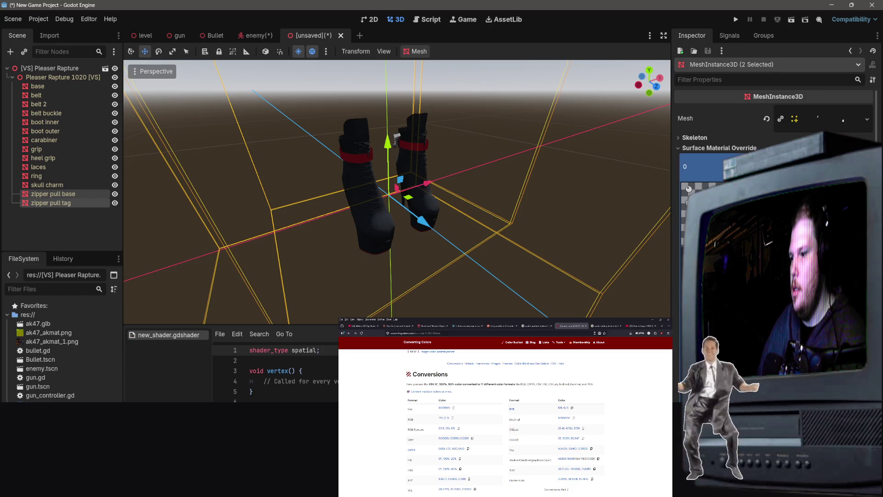
pyautogui.click(805, 159)
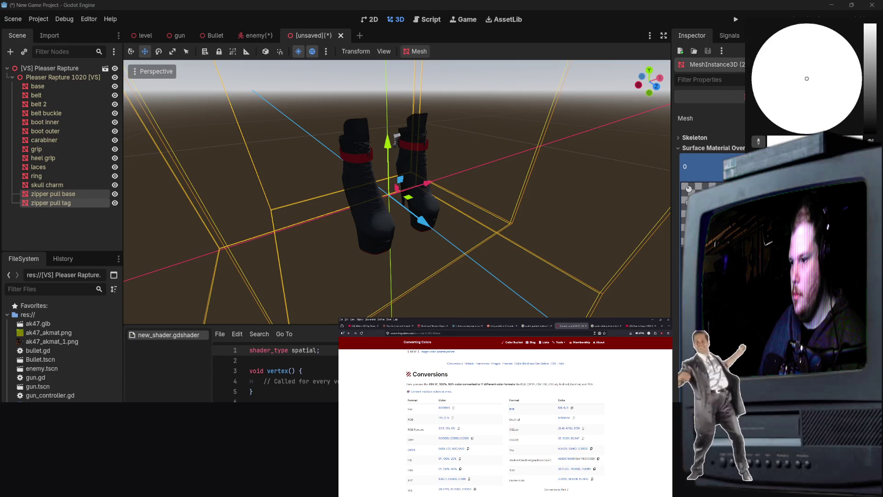
pyautogui.moveTo(862, 139); pyautogui.dragTo(791, 139)
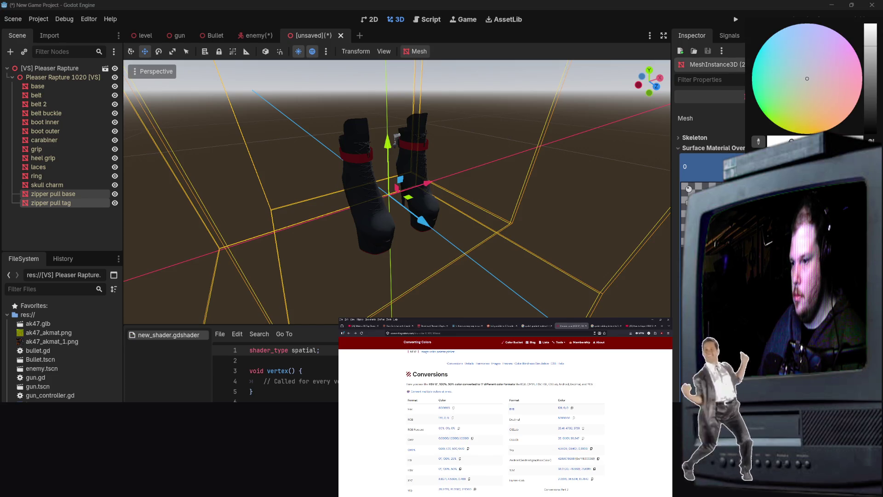
pyautogui.click(721, 140)
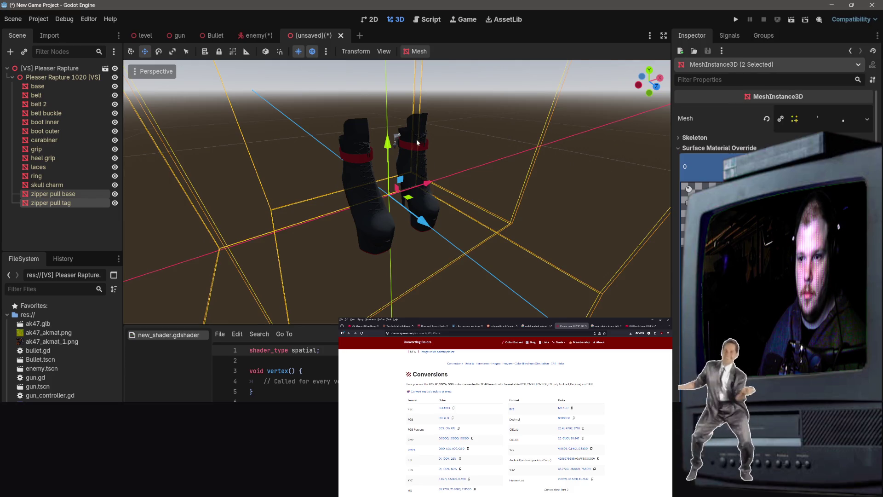
# - Orbit and zoom around the boots to check the white zipper pulls
pyautogui.moveTo(437, 262)
pyautogui.mouseDown()
pyautogui.moveTo(340, 249)
pyautogui.moveTo(424, 135)
pyautogui.mouseUp()
pyautogui.scroll(-5, 400, 167)
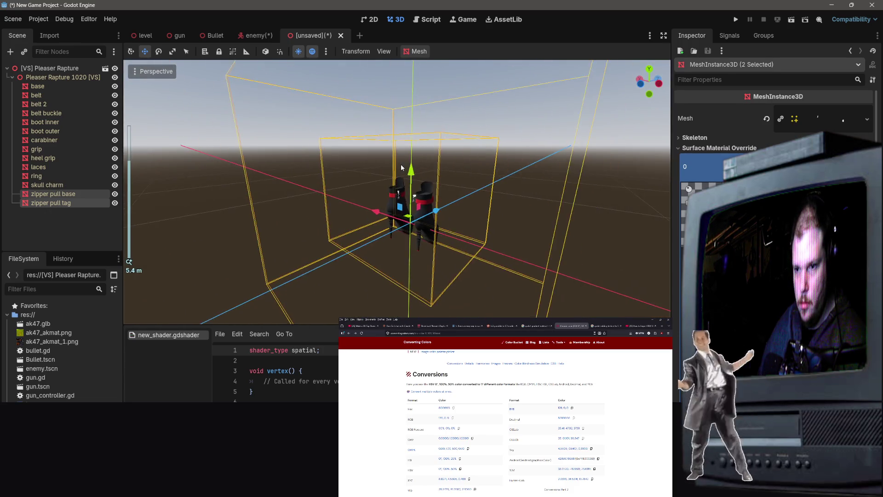
pyautogui.scroll(5, 401, 167)
pyautogui.scroll(-5, 401, 167)
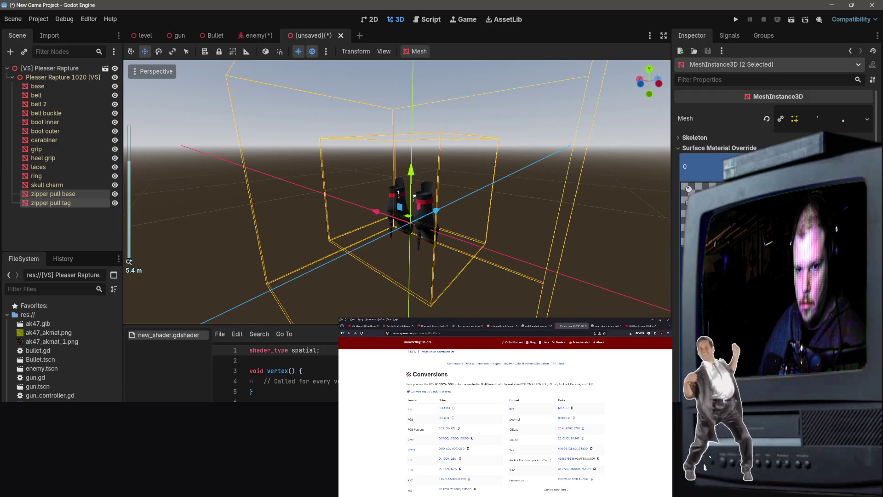
pyautogui.scroll(-2, 394, 172)
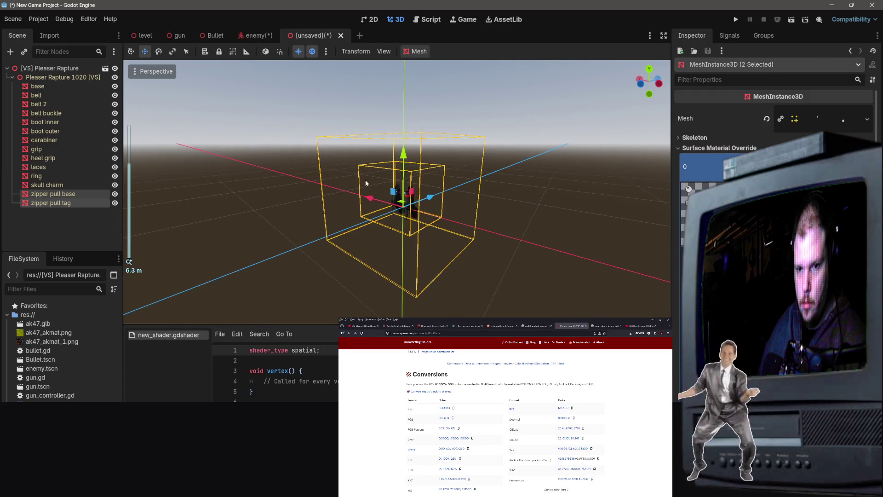
pyautogui.scroll(4, 394, 171)
pyautogui.scroll(5, 394, 172)
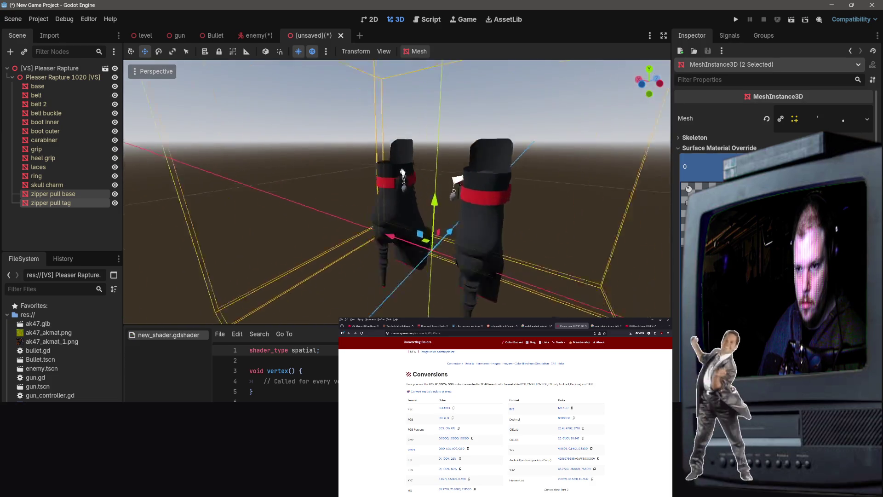
pyautogui.scroll(-2, 393, 172)
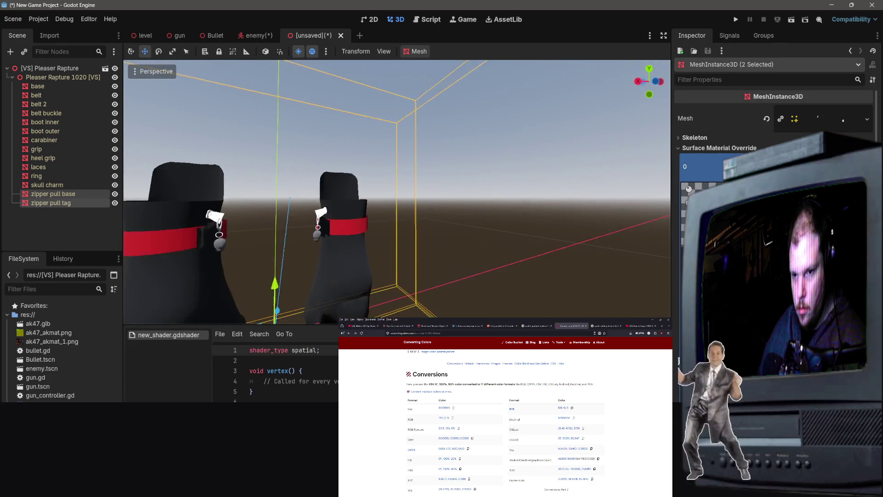
pyautogui.click(69, 202)
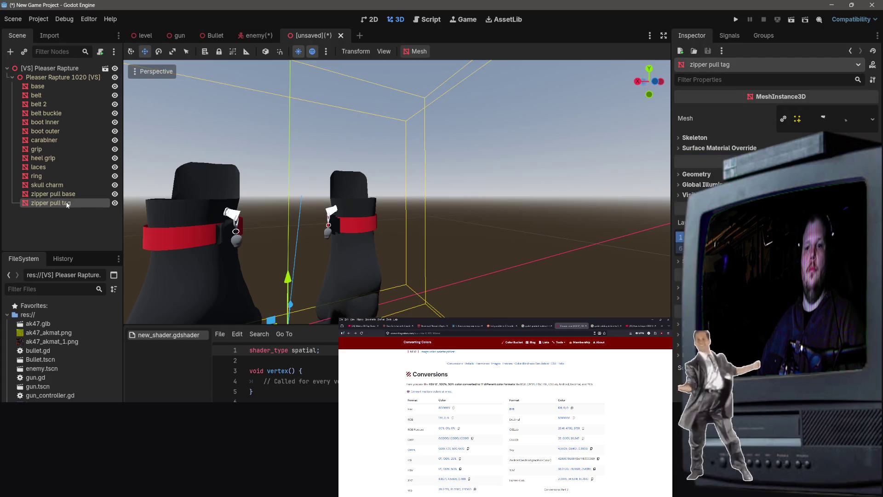
# - Give the zipper pull tag its own slot 0 material and drag its value down to black
pyautogui.click(703, 148)
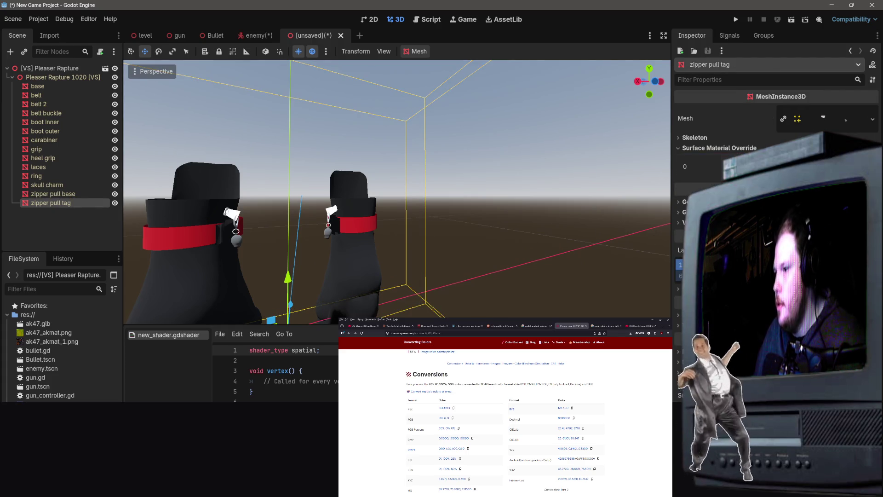
pyautogui.click(781, 167)
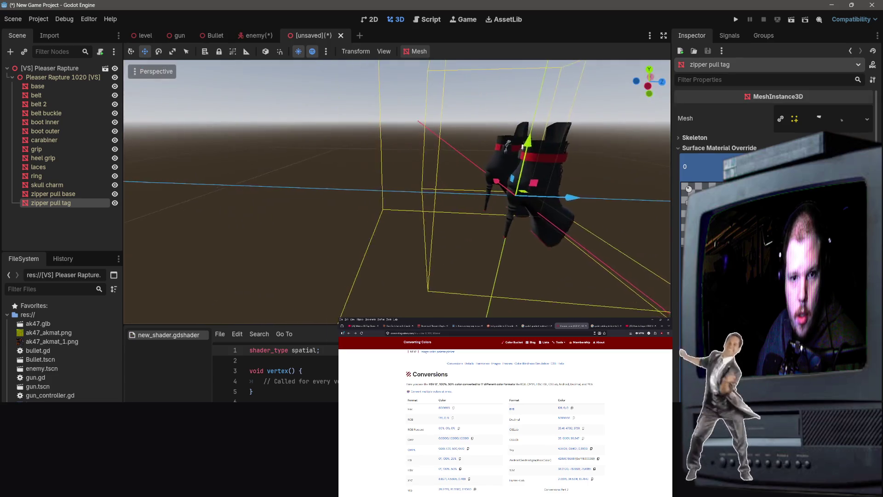
pyautogui.click(83, 196)
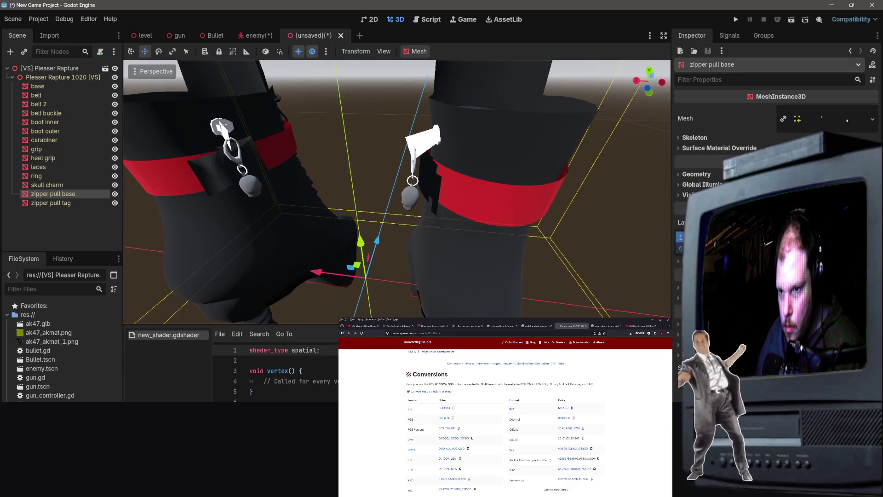
pyautogui.click(60, 203)
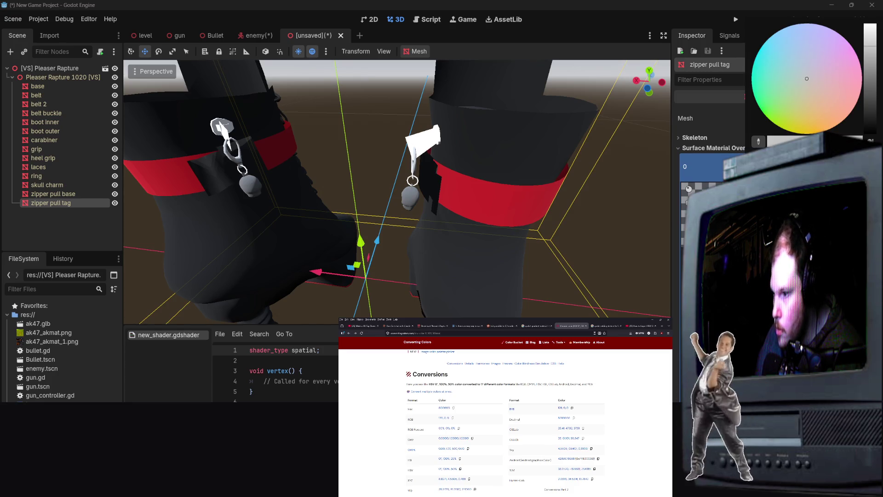
pyautogui.moveTo(869, 26)
pyautogui.mouseDown()
pyautogui.moveTo(870, 133)
pyautogui.moveTo(870, 109)
pyautogui.mouseUp()
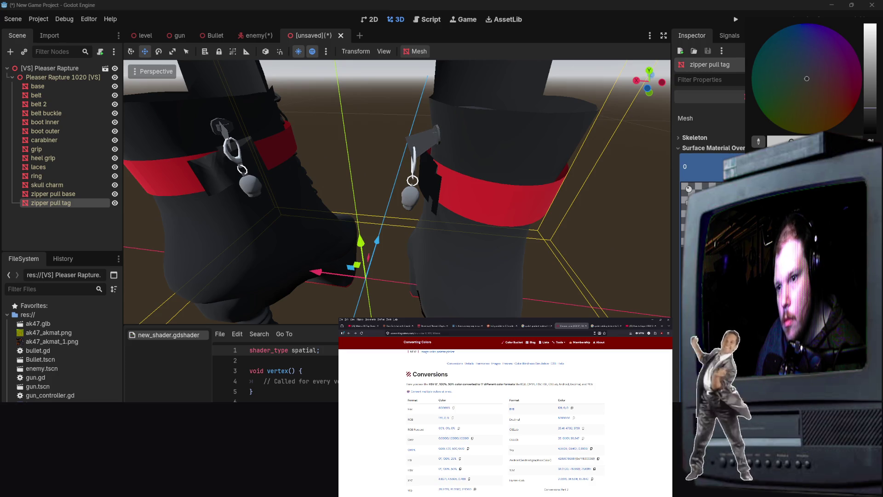
pyautogui.click(441, 142)
pyautogui.scroll(-5, 440, 143)
pyautogui.scroll(5, 396, 192)
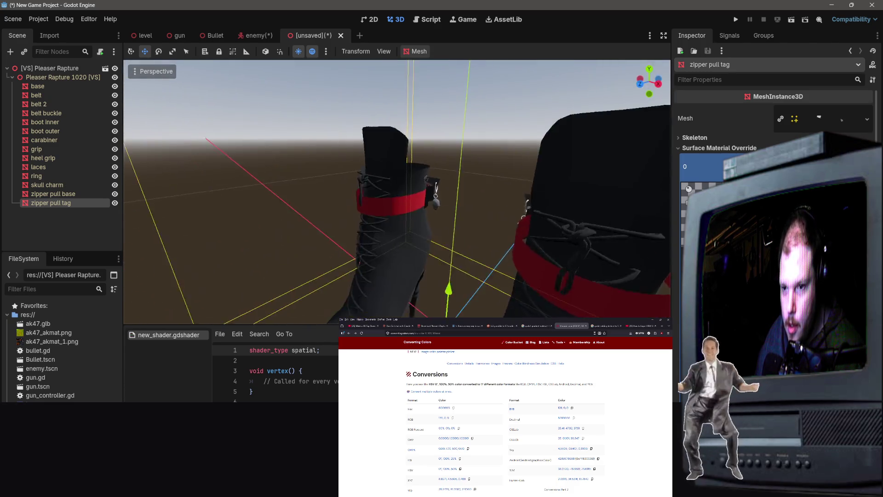
pyautogui.scroll(-5, 499, 130)
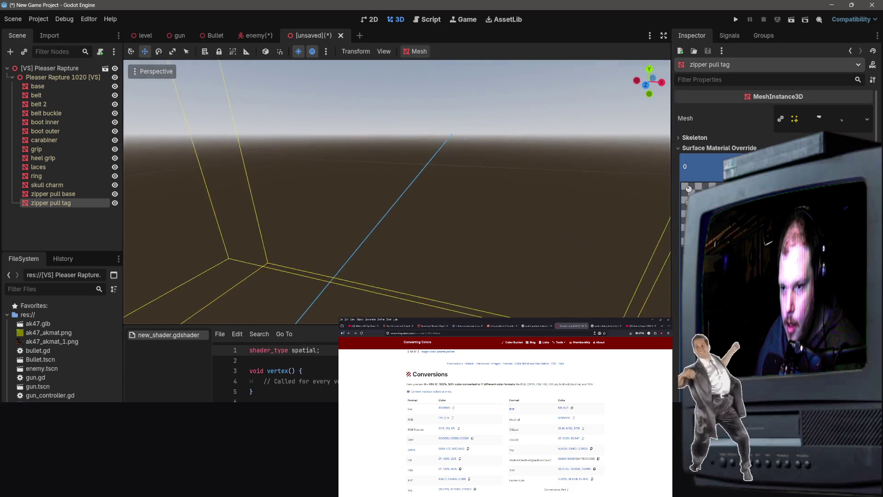
pyautogui.click(499, 130)
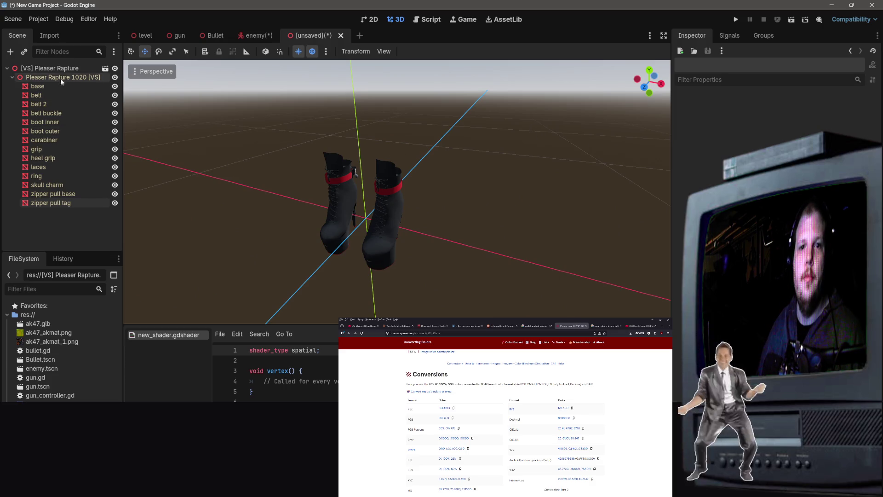
# - Save the boots scene as [vs]_pleaser_rapture.tscn
pyautogui.hotkey('ctrl', 's')
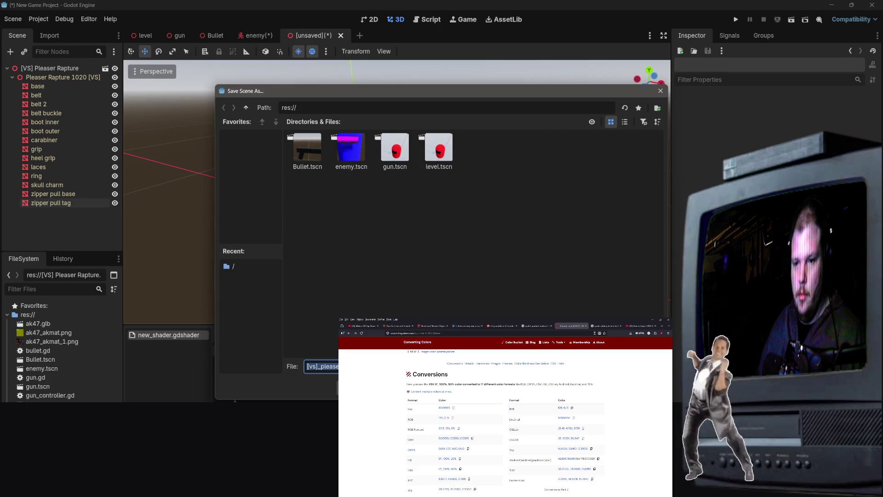
pyautogui.press('Return')
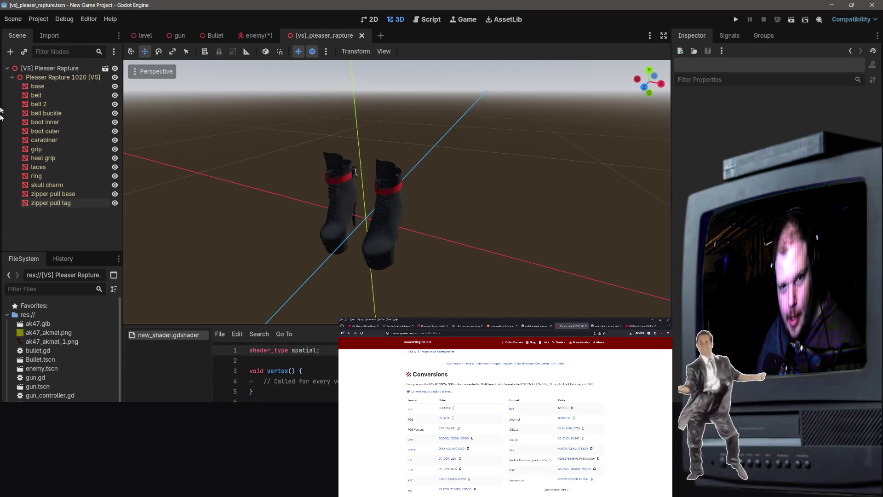
pyautogui.click(46, 78)
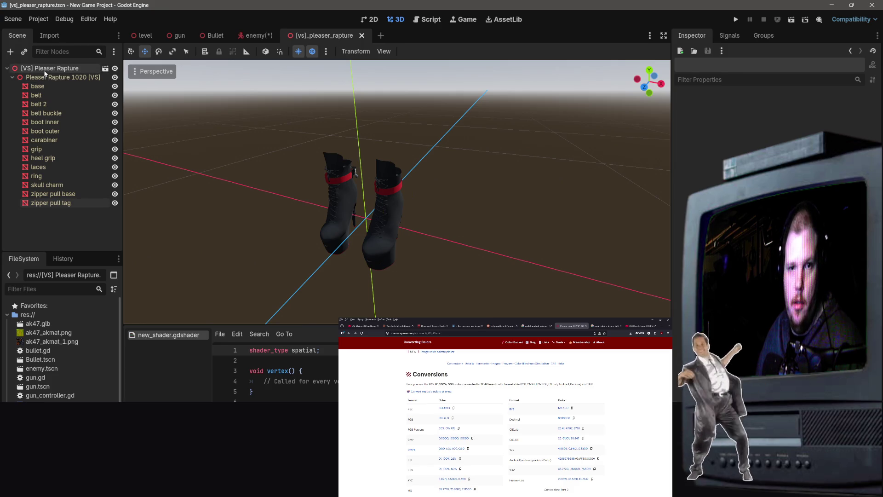
pyautogui.click(467, 183)
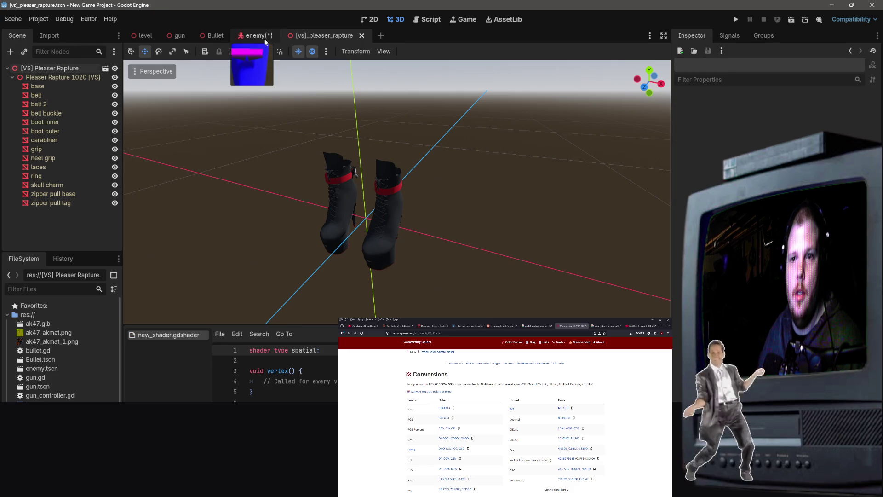
# - In the enemy scene, delete the MeshInstance3D and [VS] Pleaser Rapture nodes
pyautogui.click(256, 35)
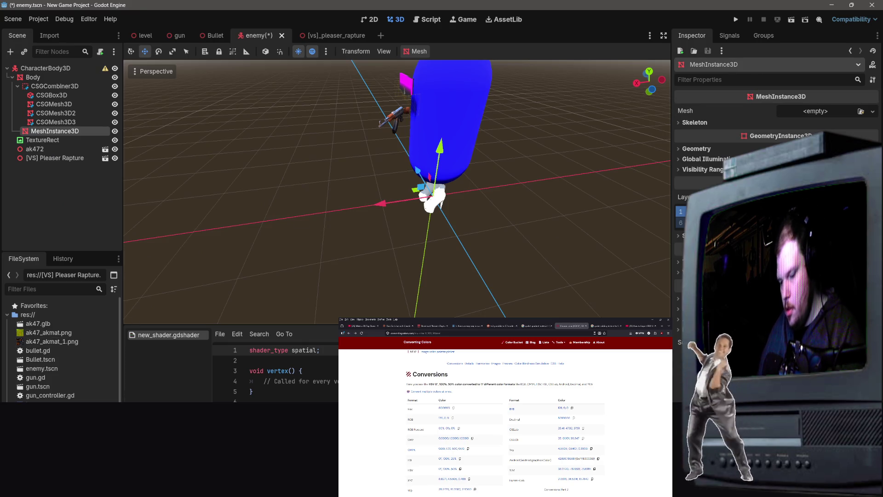
pyautogui.press('Delete')
pyautogui.click(415, 261)
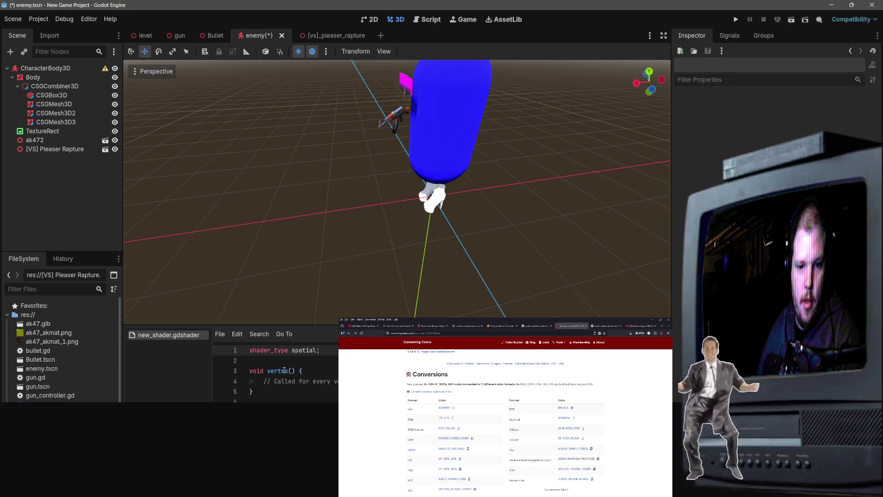
pyautogui.hotkey('ctrl', 'z')
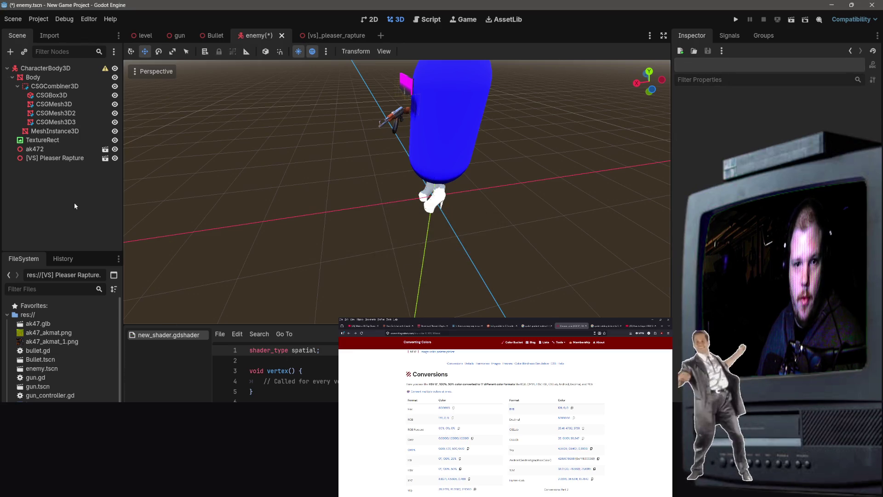
pyautogui.click(71, 132)
pyautogui.press('Delete')
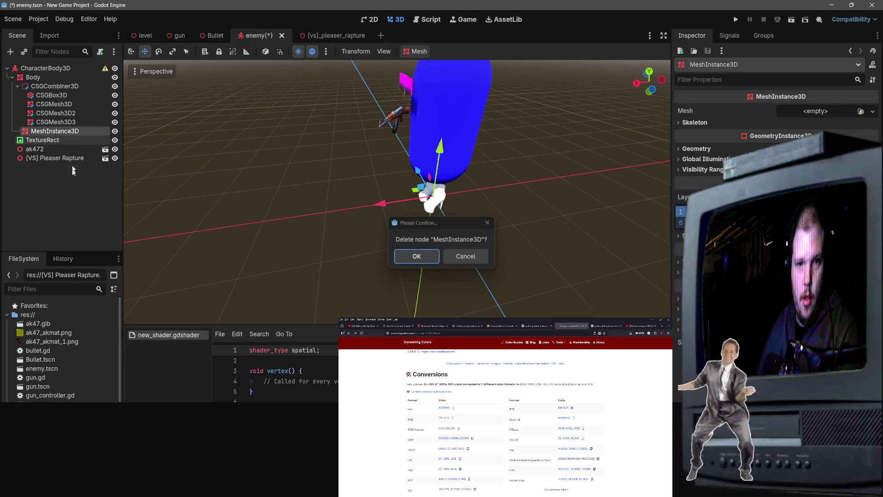
pyautogui.click(432, 257)
pyautogui.click(41, 152)
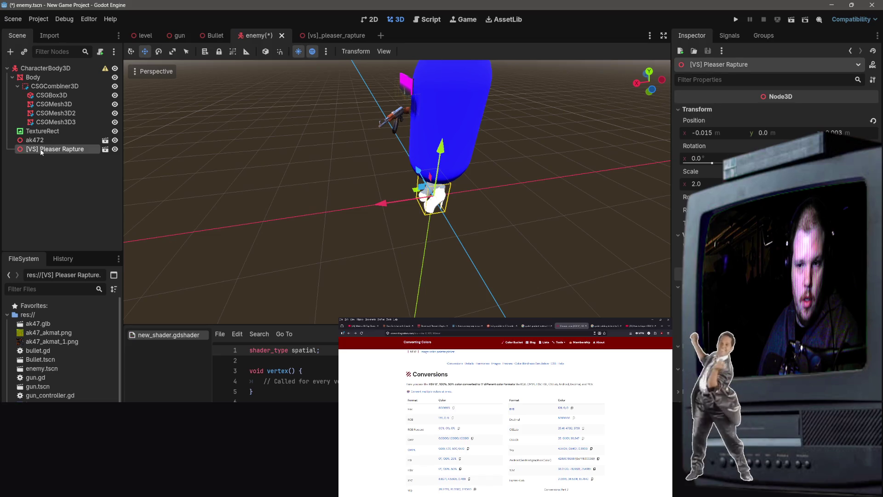
pyautogui.press('Delete')
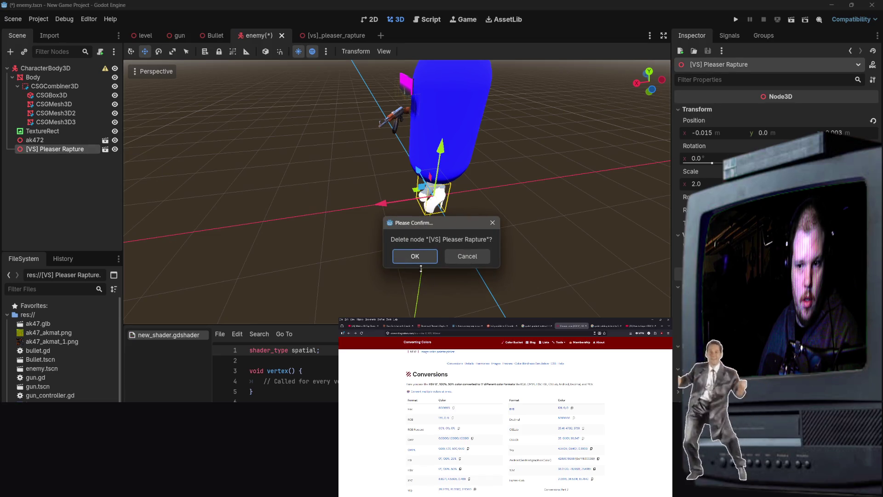
pyautogui.click(416, 256)
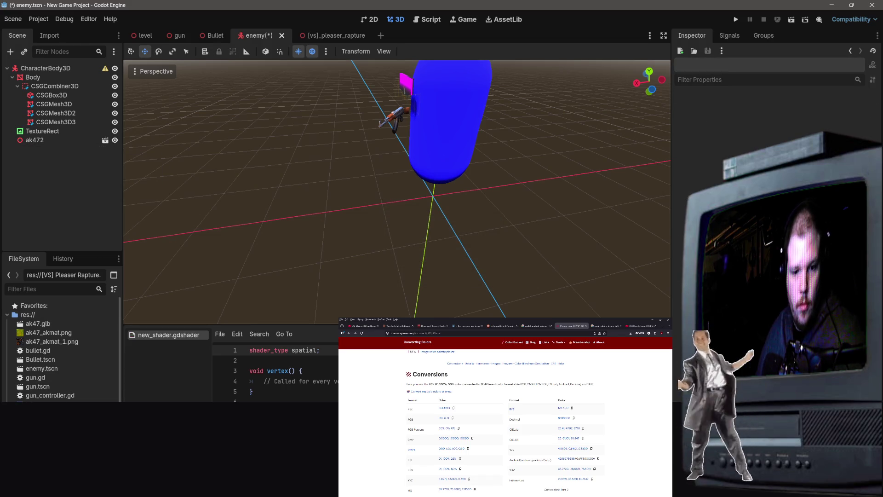
# - Instance [vs]_pleaser_rapture.tscn under CharacterBody3D, checking the tutorial video along the way
pyautogui.moveTo(46, 413)
pyautogui.mouseDown()
pyautogui.moveTo(76, 217)
pyautogui.moveTo(45, 155)
pyautogui.mouseUp()
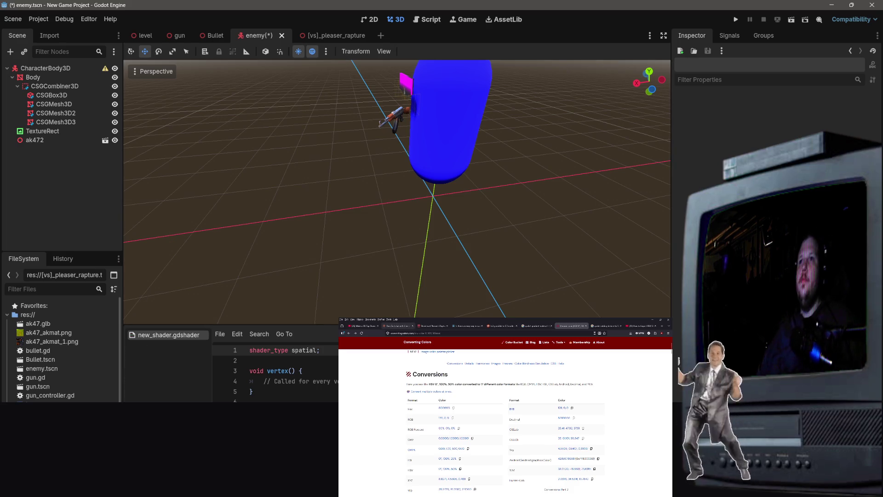
pyautogui.click(642, 326)
pyautogui.click(475, 447)
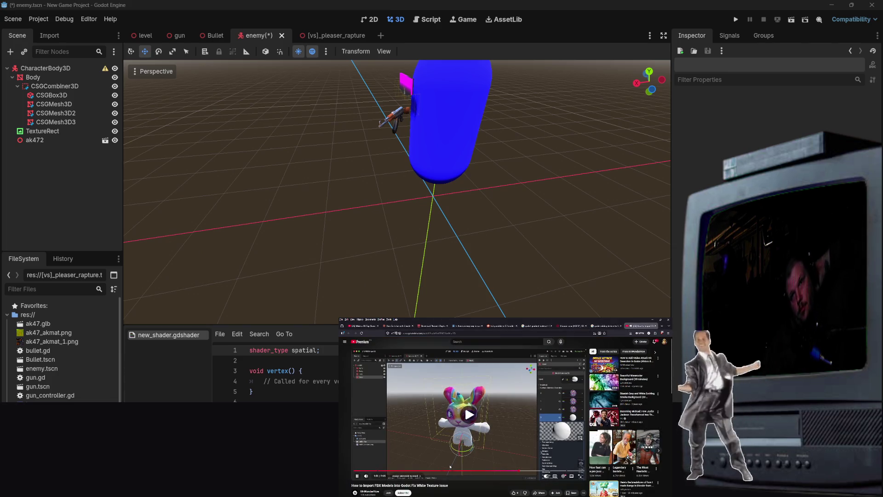
pyautogui.click(541, 471)
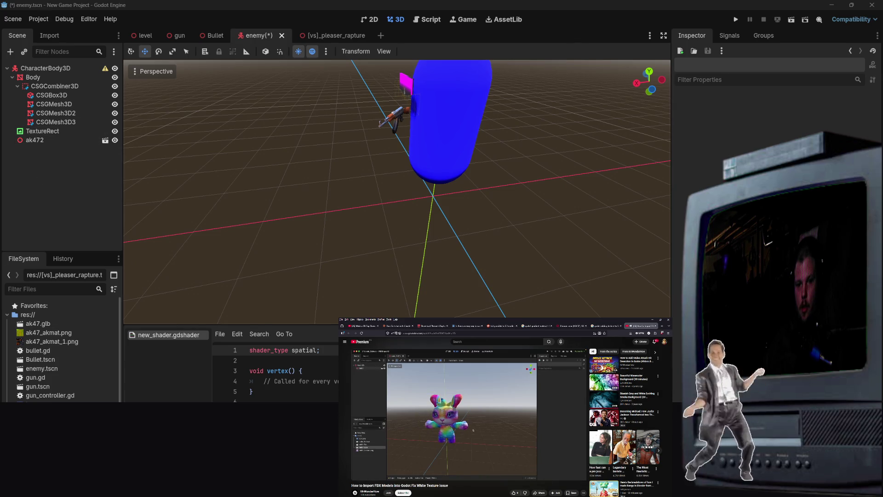
pyautogui.moveTo(51, 331)
pyautogui.mouseDown()
pyautogui.moveTo(55, 184)
pyautogui.moveTo(92, 79)
pyautogui.moveTo(77, 75)
pyautogui.mouseUp()
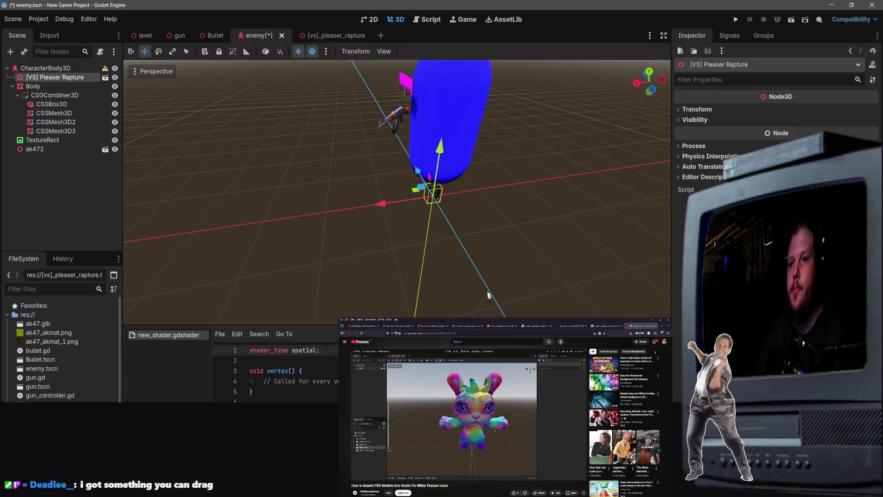
# - Rotate the Pleaser Rapture boots upright with the rotate gizmo
pyautogui.moveTo(290, 256)
pyautogui.mouseDown()
pyautogui.moveTo(340, 230)
pyautogui.moveTo(614, 274)
pyautogui.mouseUp()
pyautogui.click(159, 51)
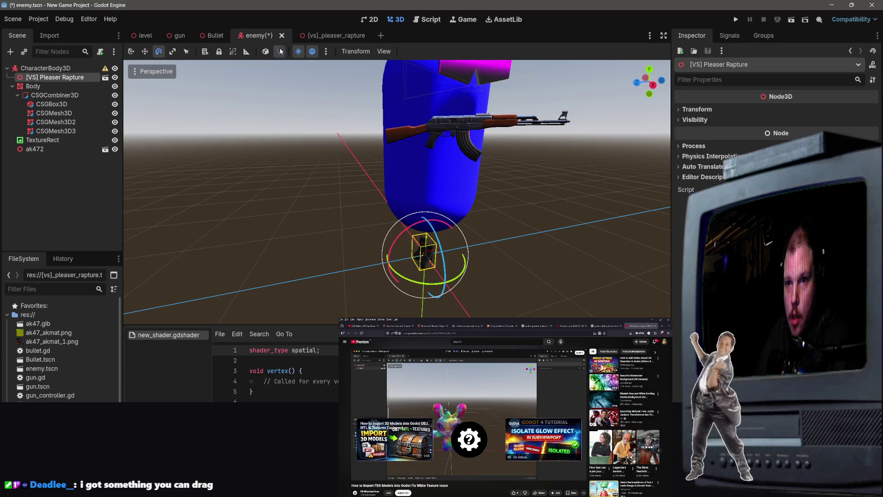
pyautogui.moveTo(433, 284)
pyautogui.mouseDown()
pyautogui.moveTo(453, 282)
pyautogui.moveTo(481, 234)
pyautogui.moveTo(488, 240)
pyautogui.moveTo(469, 257)
pyautogui.moveTo(244, 171)
pyautogui.mouseUp()
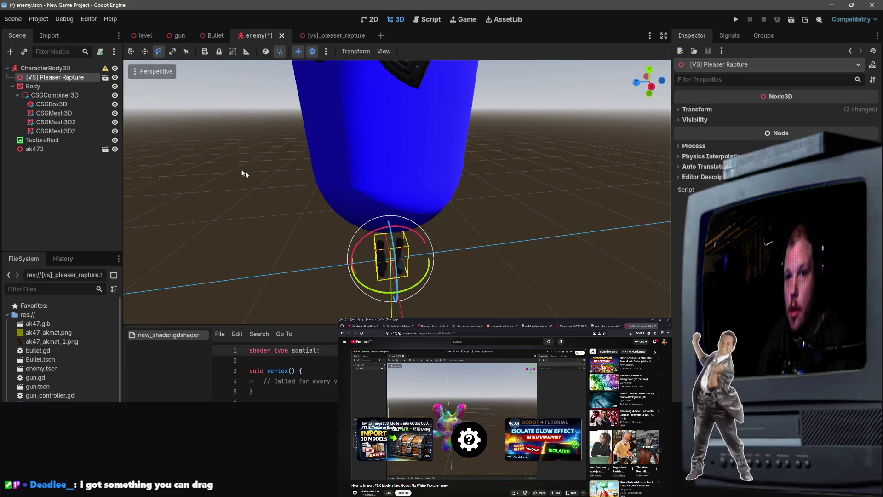
# - Set the boots' Transform scale to 2.0 so they stand under the blue body
pyautogui.click(174, 51)
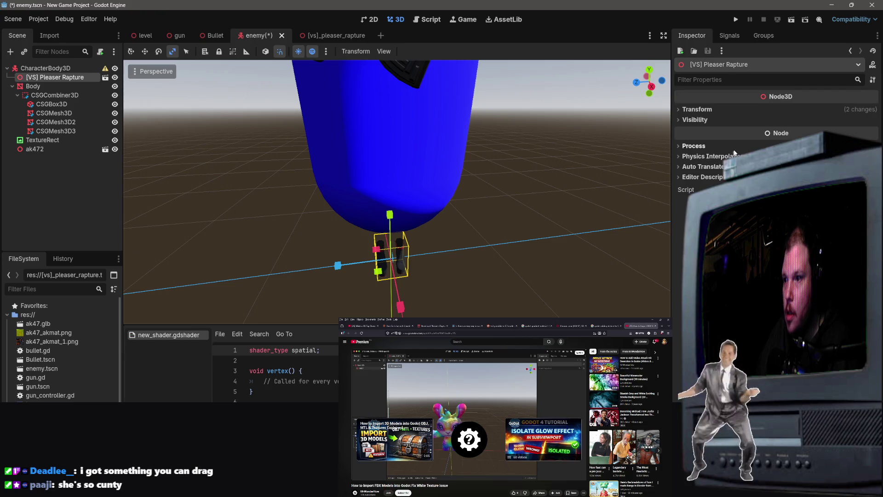
pyautogui.click(697, 110)
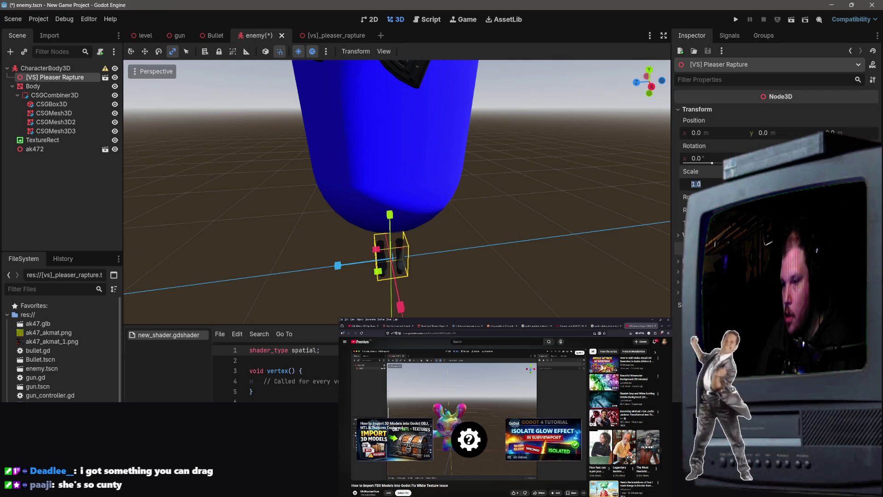
pyautogui.write('2')
pyautogui.press('Return')
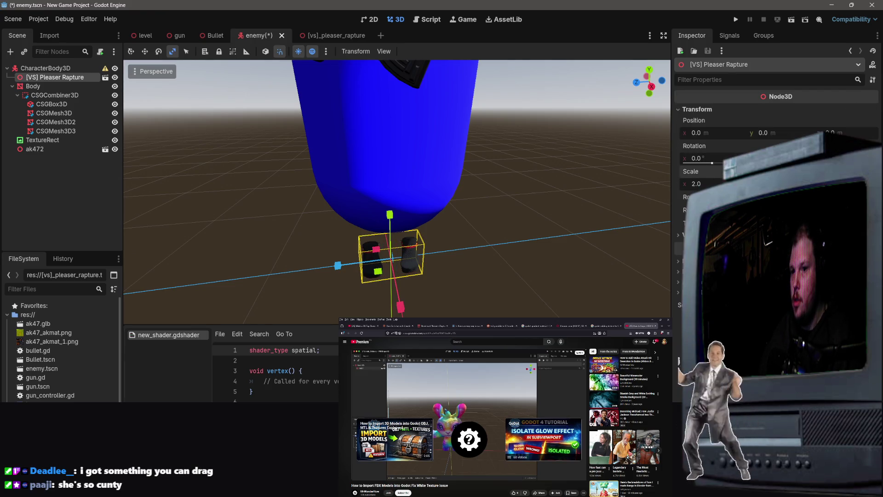
pyautogui.press('Return')
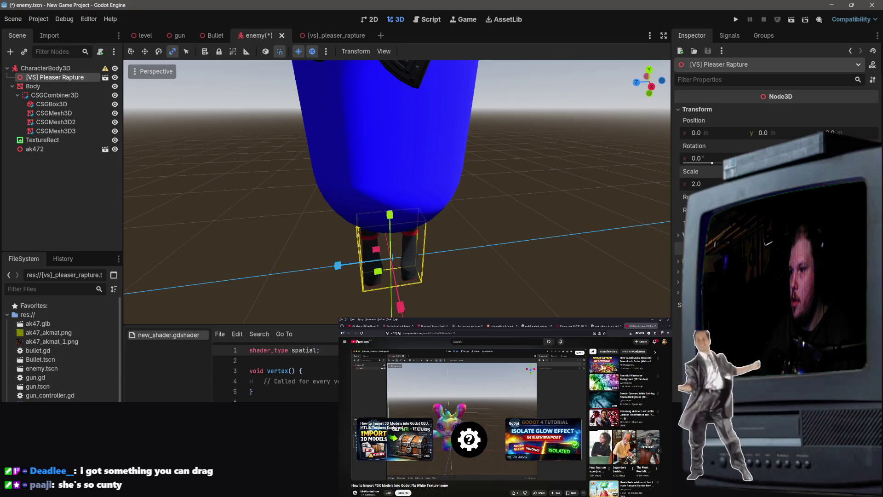
pyautogui.click(551, 242)
pyautogui.moveTo(551, 242); pyautogui.dragTo(277, 213)
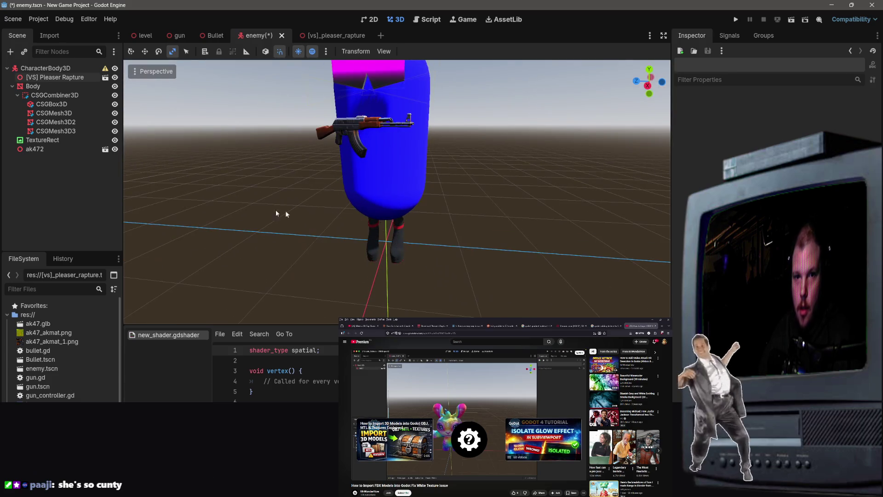
# - Check the enemy's child nodes in the Scene dock, then select the CharacterBody3D root
pyautogui.rightClick(62, 78)
pyautogui.click(68, 79)
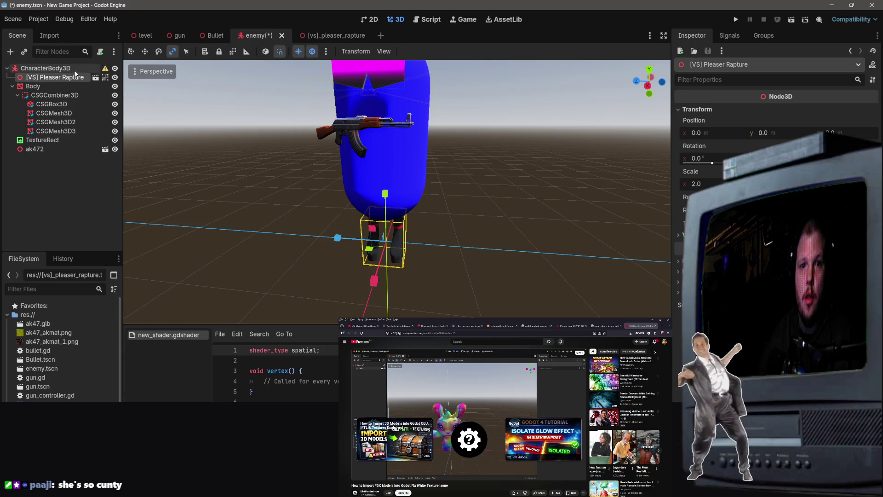
pyautogui.click(100, 85)
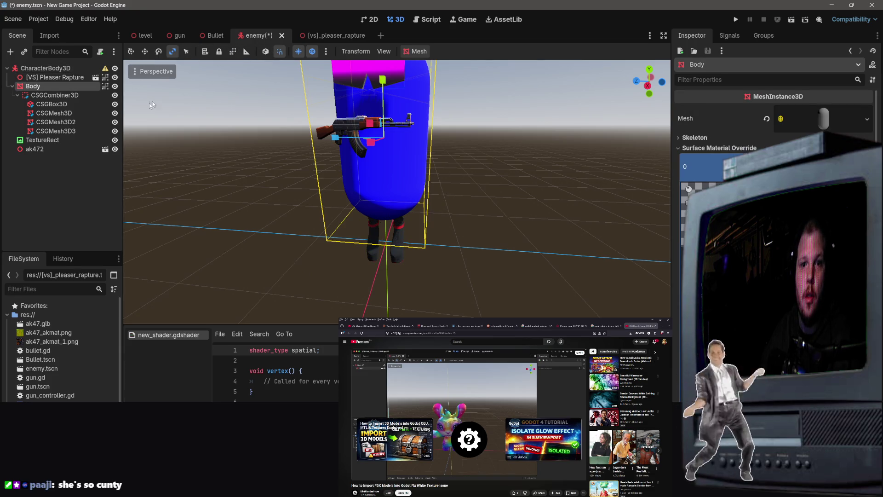
pyautogui.click(74, 96)
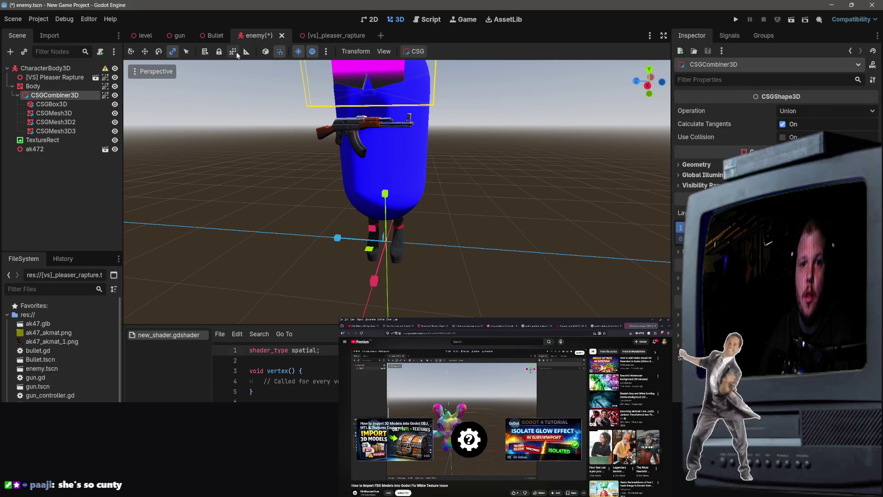
pyautogui.keyDown('shift'); pyautogui.click(81, 131); pyautogui.keyUp('shift')
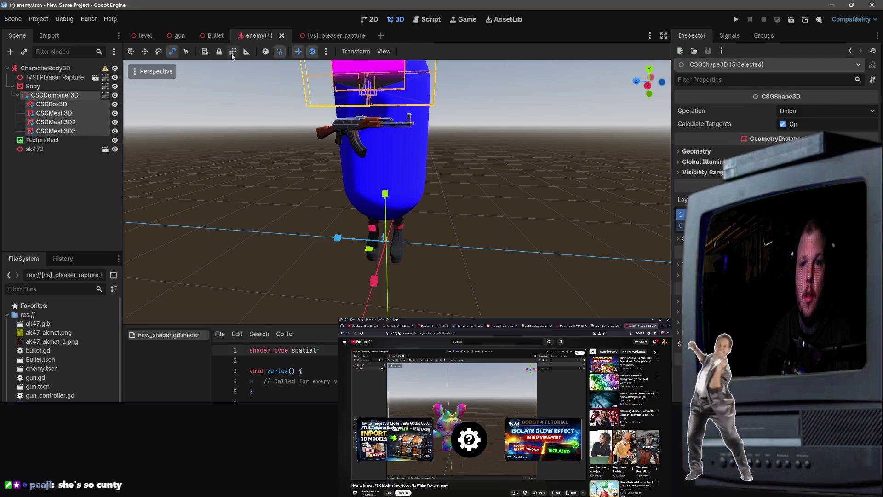
pyautogui.click(83, 96)
pyautogui.click(83, 68)
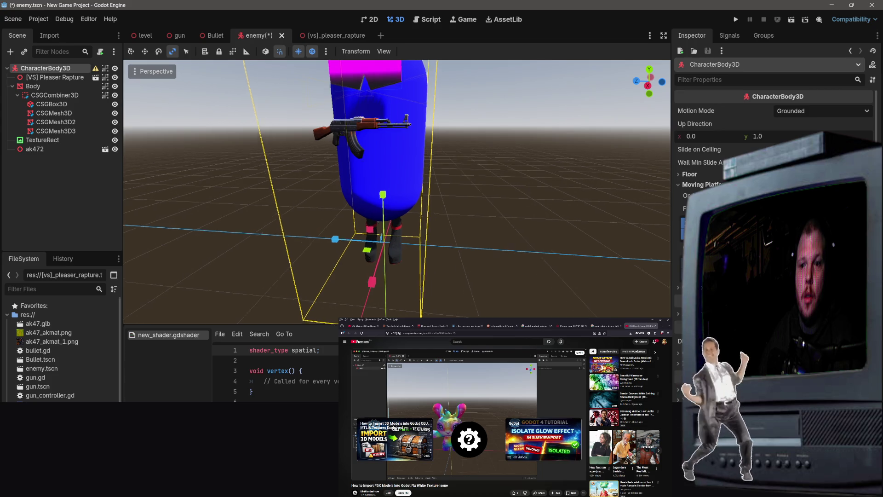
# - Move the enemy character up about 0.25 units along Y
pyautogui.click(132, 52)
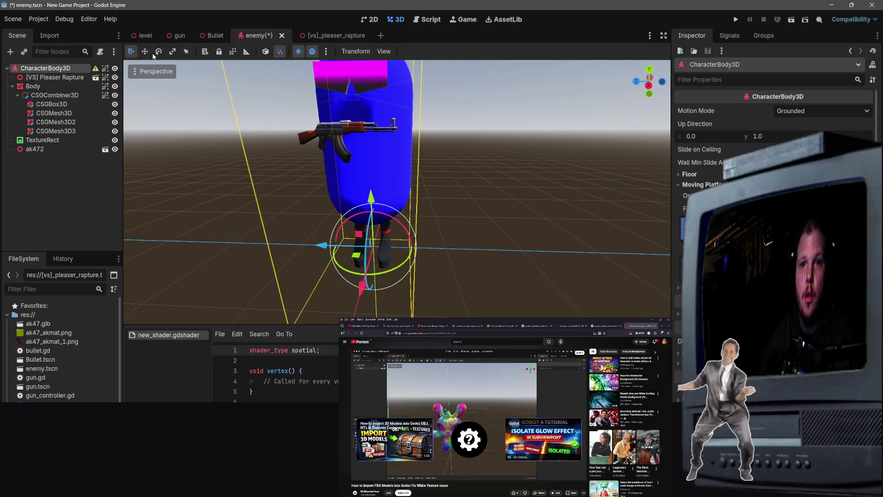
pyautogui.click(147, 52)
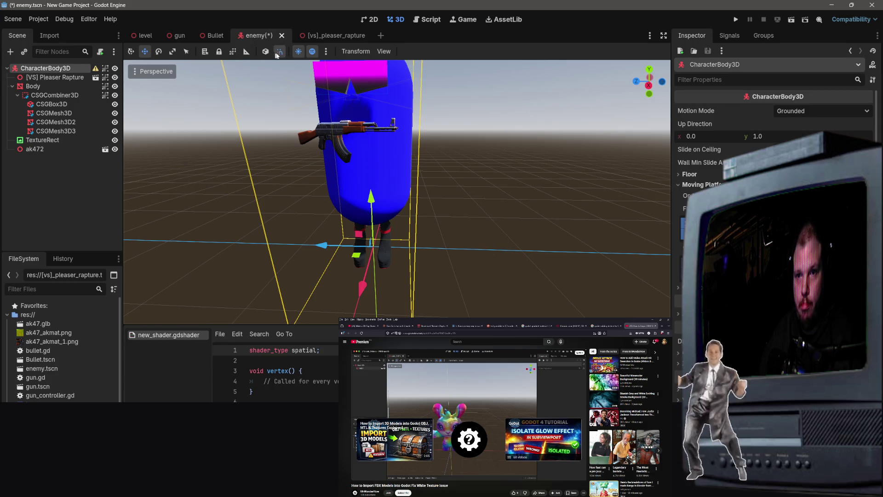
pyautogui.moveTo(373, 198); pyautogui.dragTo(372, 181)
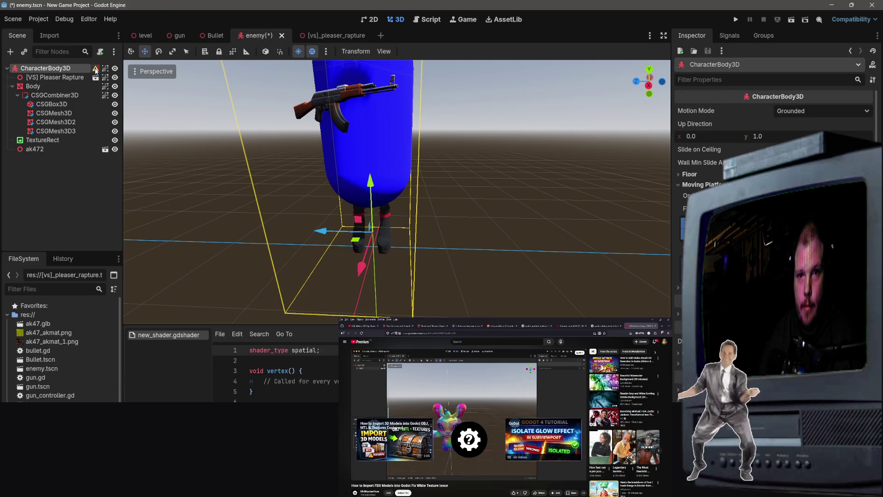
pyautogui.moveTo(95, 70)
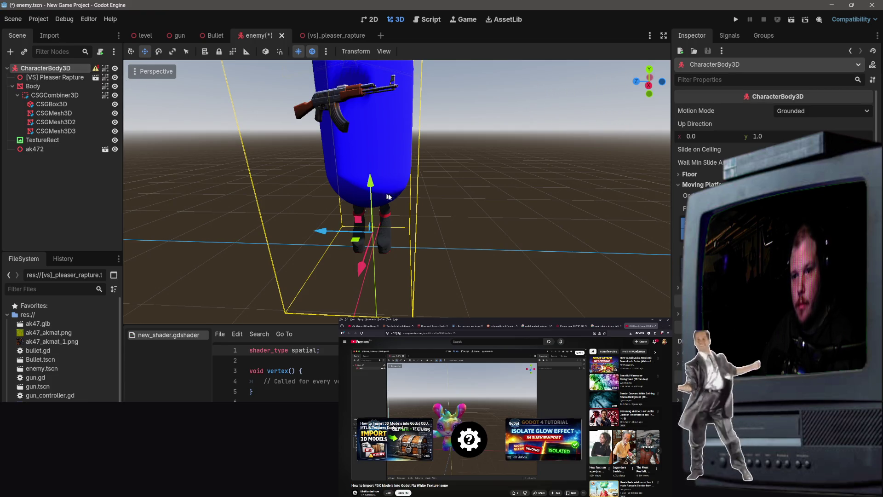
pyautogui.moveTo(395, 193)
pyautogui.mouseDown()
pyautogui.moveTo(414, 193)
pyautogui.moveTo(414, 230)
pyautogui.moveTo(450, 139)
pyautogui.mouseUp()
# - Save the enemy scene and add a CollisionShape3D directly under CharacterBody3D
pyautogui.hotkey('ctrl', 's')
pyautogui.hotkey('ctrl', 'a')
pyautogui.write('collis')
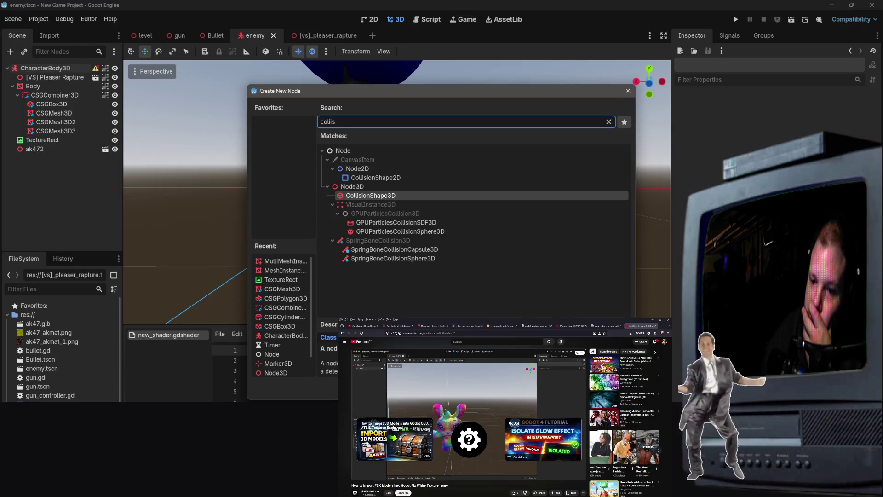
pyautogui.press('Return')
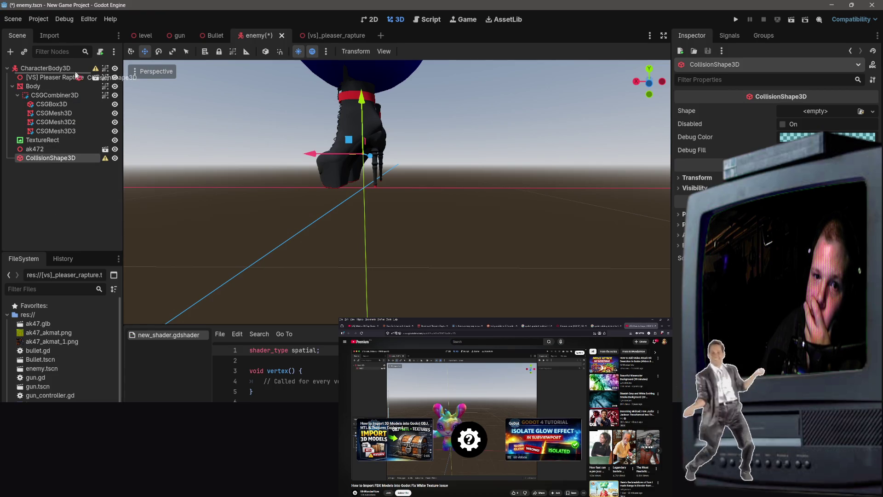
pyautogui.moveTo(76, 69); pyautogui.dragTo(63, 77)
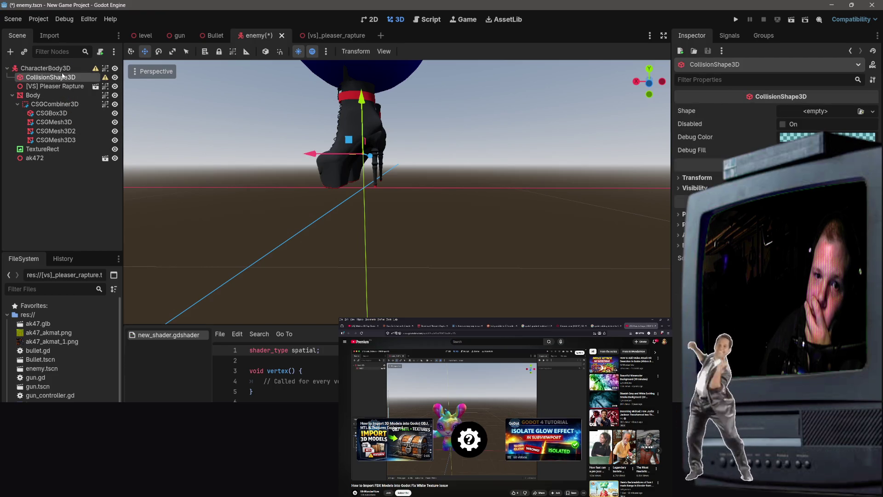
# - Give the collision shape a new CapsuleShape3D and raise it to about y 1.425
pyautogui.scroll(-2, 463, 252)
pyautogui.moveTo(463, 252); pyautogui.dragTo(580, 208)
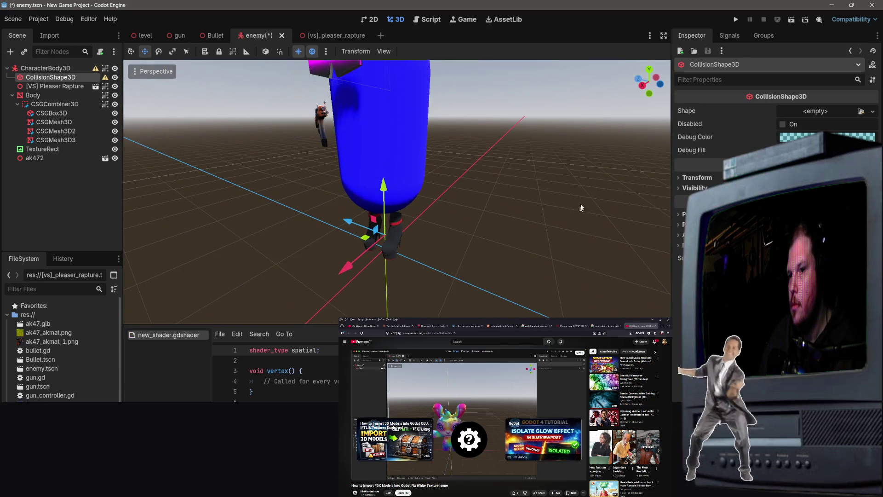
pyautogui.click(823, 114)
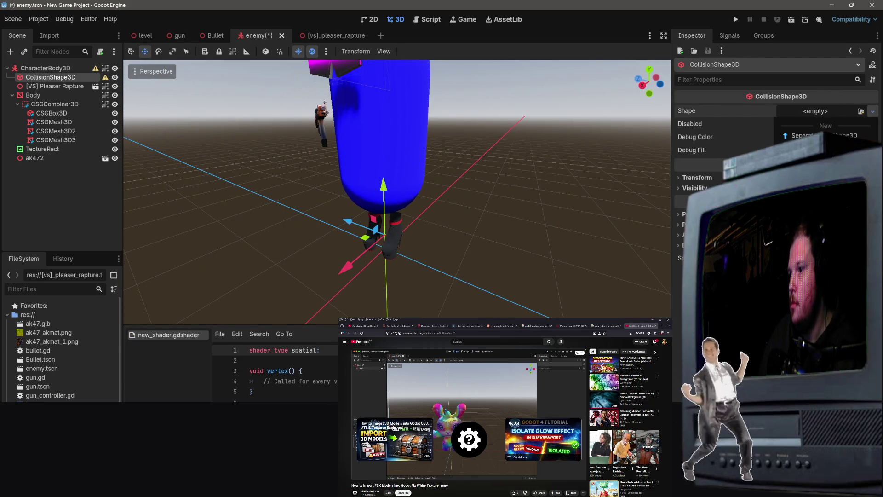
pyautogui.click(818, 157)
pyautogui.moveTo(349, 248); pyautogui.dragTo(337, 259)
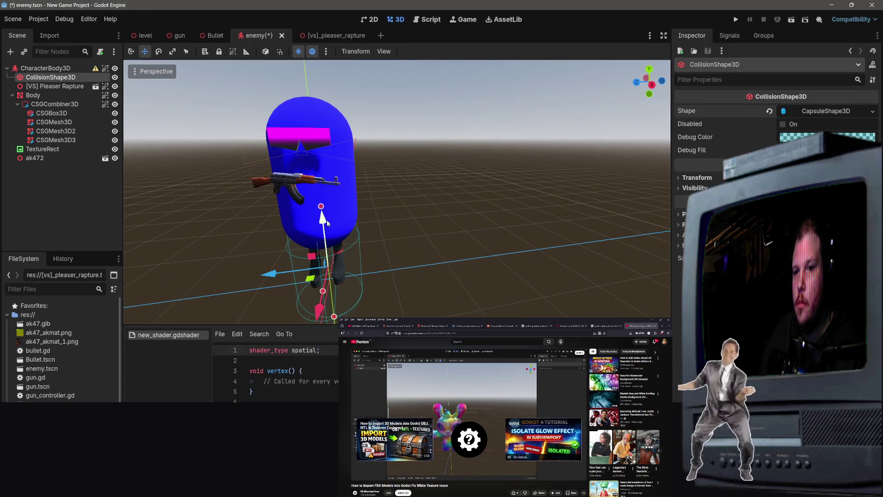
pyautogui.moveTo(327, 223); pyautogui.dragTo(312, 118)
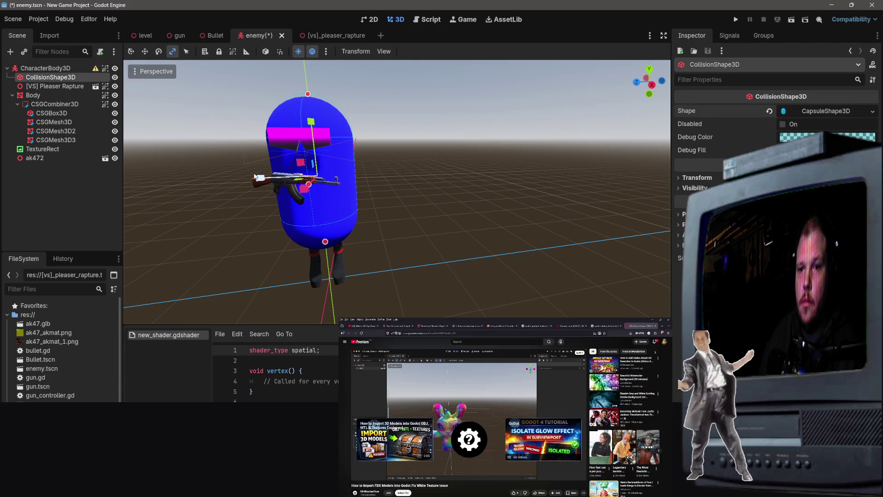
pyautogui.moveTo(260, 180); pyautogui.dragTo(308, 249)
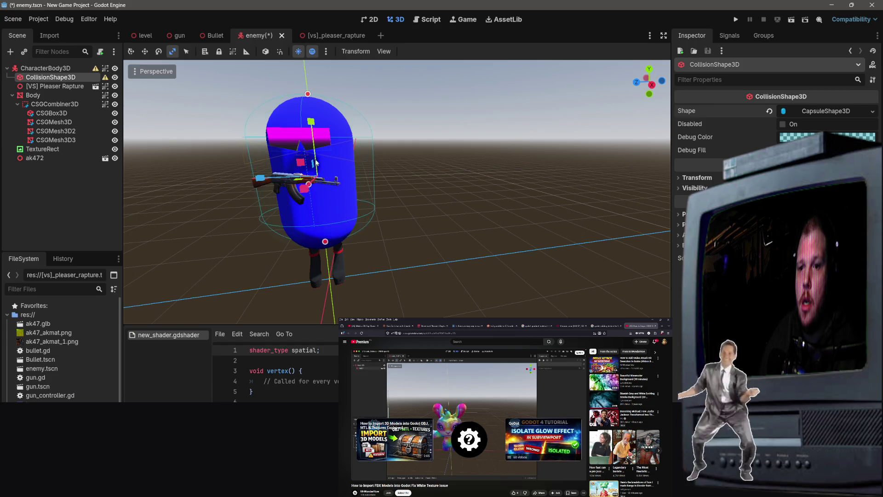
# - Adjust the capsule's radius and height handles until it hugs the blue body, then return to the level scene
pyautogui.moveTo(311, 123)
pyautogui.mouseDown()
pyautogui.moveTo(304, 97)
pyautogui.moveTo(314, 152)
pyautogui.moveTo(347, 227)
pyautogui.moveTo(305, 217)
pyautogui.moveTo(391, 217)
pyautogui.moveTo(418, 239)
pyautogui.mouseUp()
pyautogui.scroll(5, 396, 192)
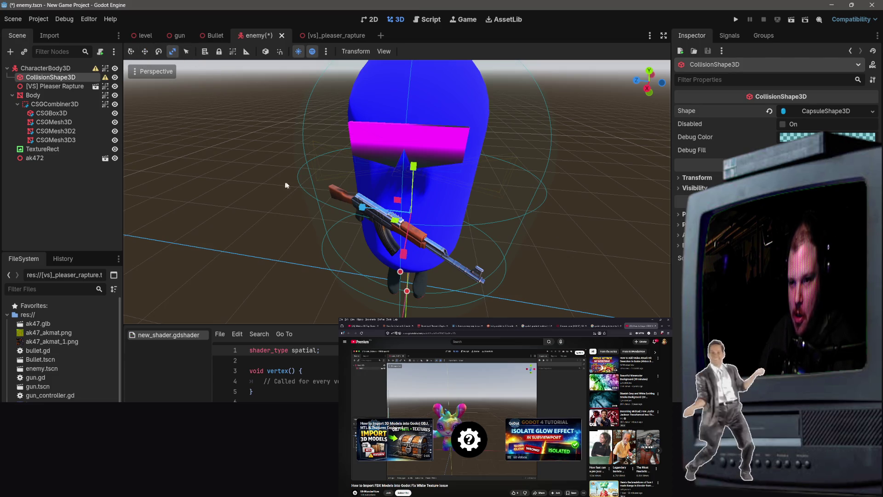
pyautogui.moveTo(358, 207); pyautogui.dragTo(396, 202)
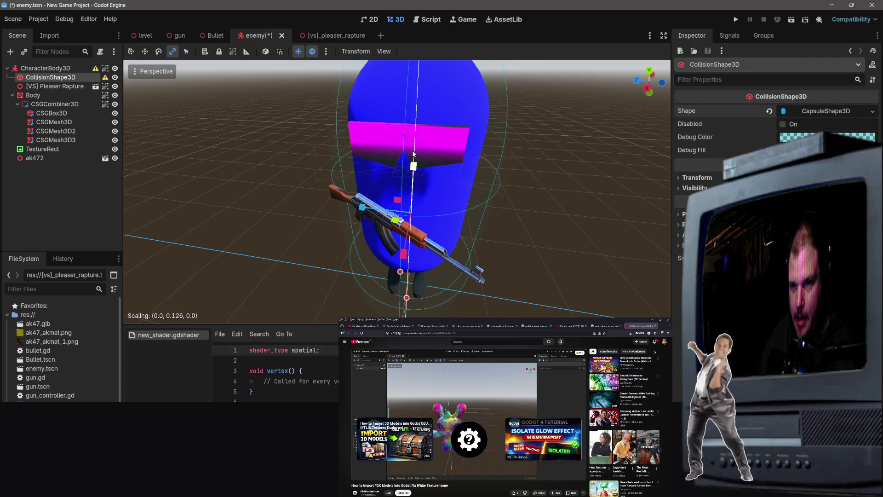
pyautogui.moveTo(414, 153); pyautogui.dragTo(414, 136)
pyautogui.scroll(-5, 468, 128)
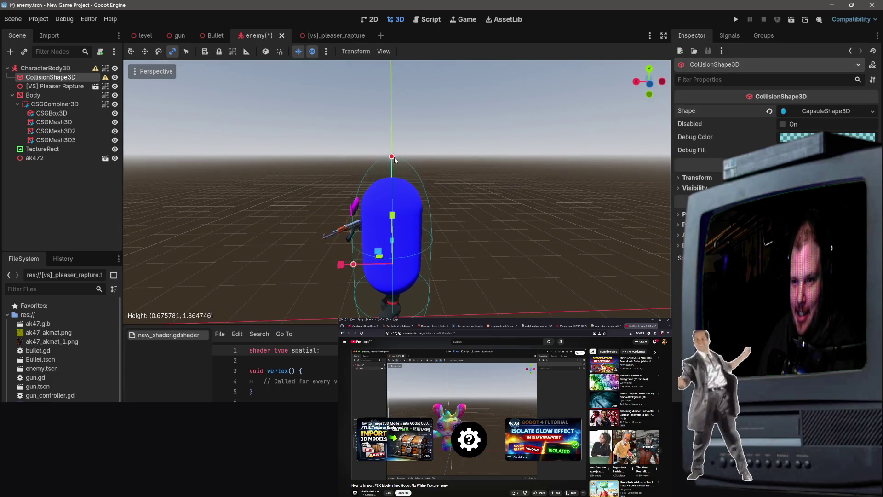
pyautogui.moveTo(391, 169)
pyautogui.mouseDown()
pyautogui.moveTo(441, 138)
pyautogui.moveTo(415, 180)
pyautogui.mouseUp()
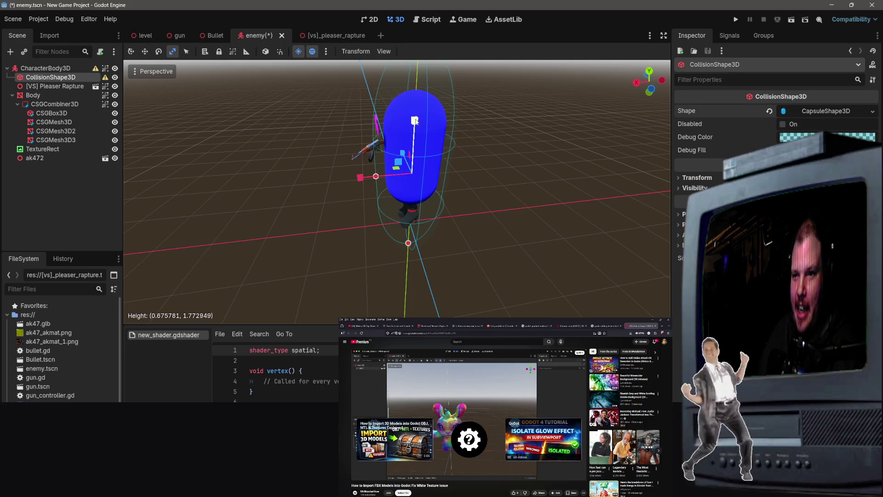
pyautogui.moveTo(415, 121); pyautogui.dragTo(415, 117)
pyautogui.moveTo(415, 117)
pyautogui.mouseDown()
pyautogui.moveTo(405, 138)
pyautogui.moveTo(413, 152)
pyautogui.moveTo(395, 137)
pyautogui.moveTo(390, 152)
pyautogui.moveTo(400, 193)
pyautogui.moveTo(395, 165)
pyautogui.moveTo(449, 122)
pyautogui.moveTo(426, 171)
pyautogui.mouseUp()
pyautogui.scroll(4, 391, 152)
pyautogui.scroll(-4, 400, 193)
pyautogui.click(457, 119)
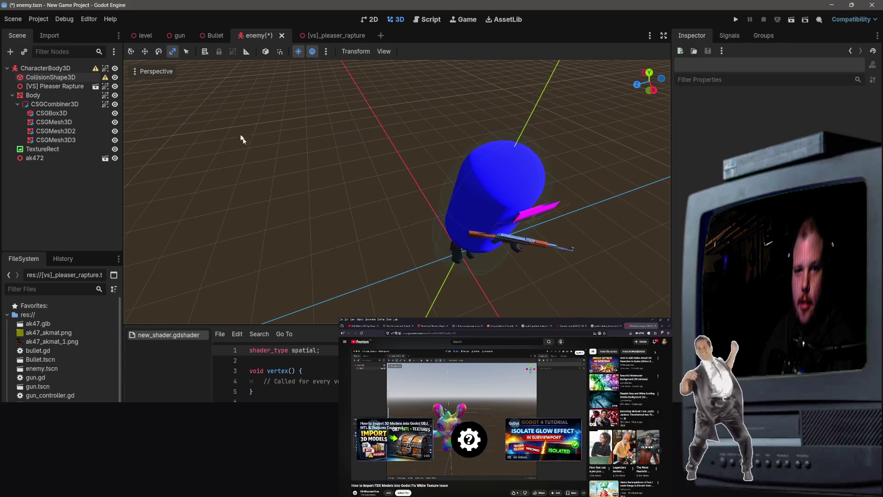
pyautogui.click(145, 37)
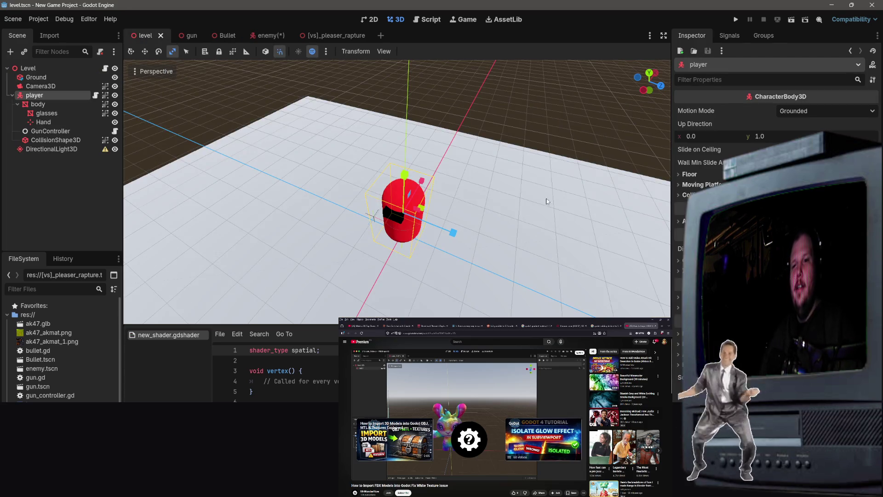
# - Drag an instance of the enemy scene into the level near the red player
pyautogui.moveTo(546, 201); pyautogui.dragTo(530, 208)
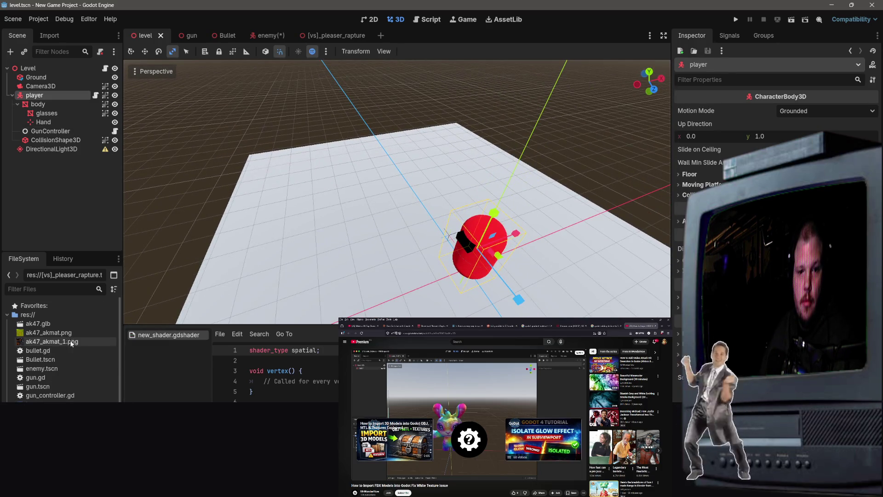
pyautogui.moveTo(42, 369)
pyautogui.mouseDown()
pyautogui.moveTo(96, 367)
pyautogui.moveTo(351, 214)
pyautogui.mouseUp()
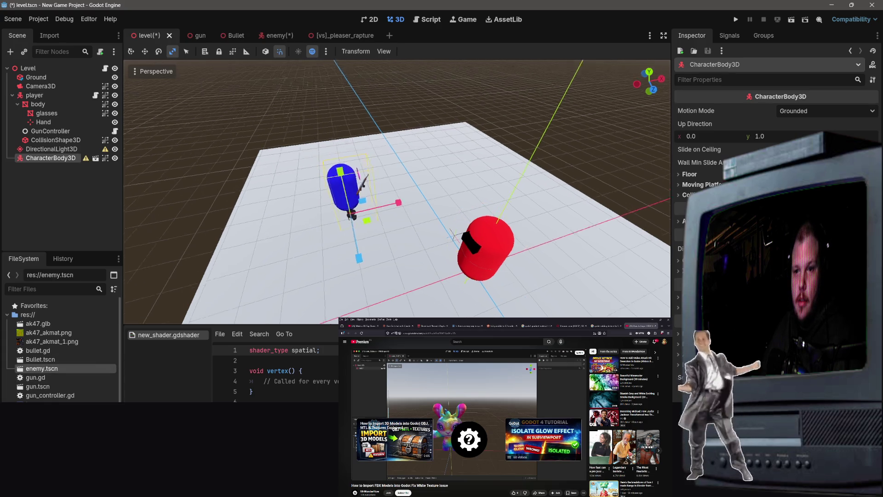
pyautogui.moveTo(396, 193)
pyautogui.mouseDown()
pyautogui.moveTo(414, 193)
pyautogui.moveTo(391, 193)
pyautogui.mouseUp()
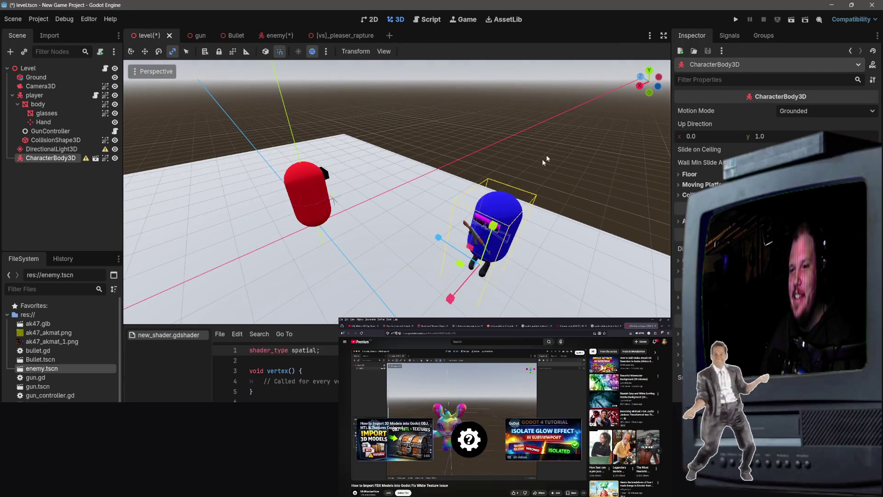
pyautogui.moveTo(490, 234); pyautogui.dragTo(455, 216)
pyautogui.moveTo(397, 192); pyautogui.dragTo(335, 192)
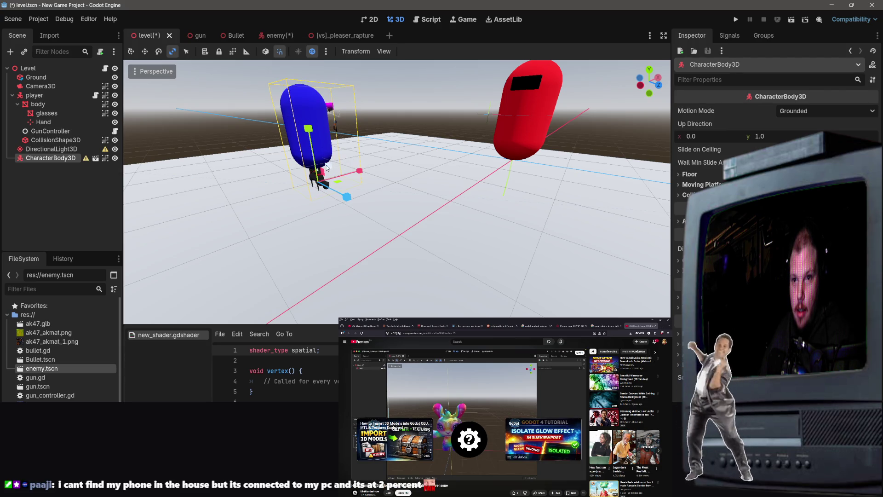
# - Scale the placed enemy narrower and check the blue capsule from several angles
pyautogui.moveTo(328, 165); pyautogui.dragTo(323, 176)
pyautogui.press('f')
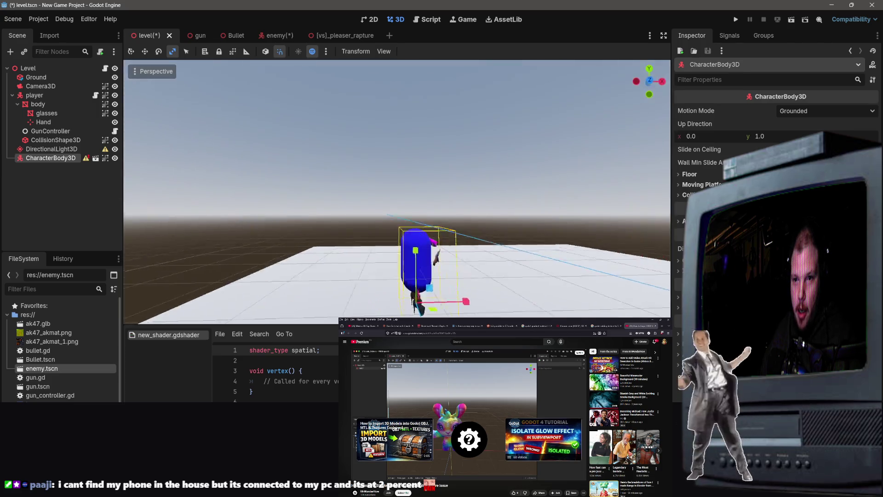
pyautogui.scroll(5, 371, 176)
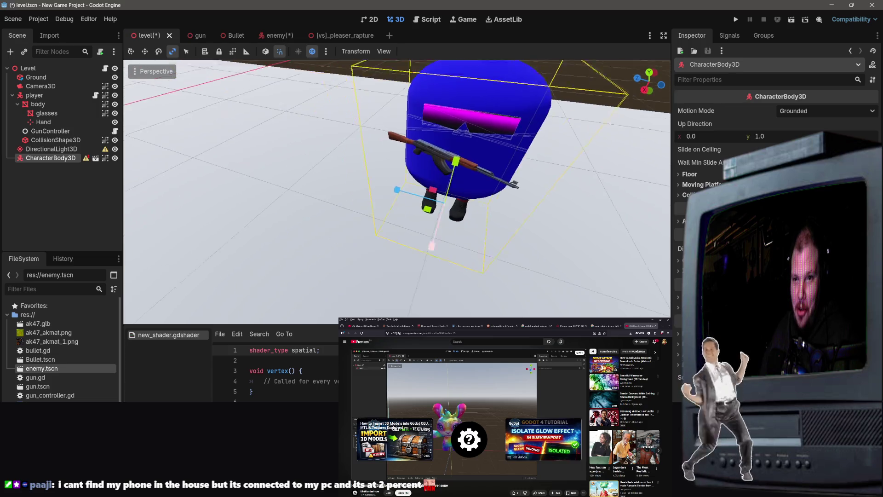
pyautogui.moveTo(396, 181); pyautogui.dragTo(410, 181)
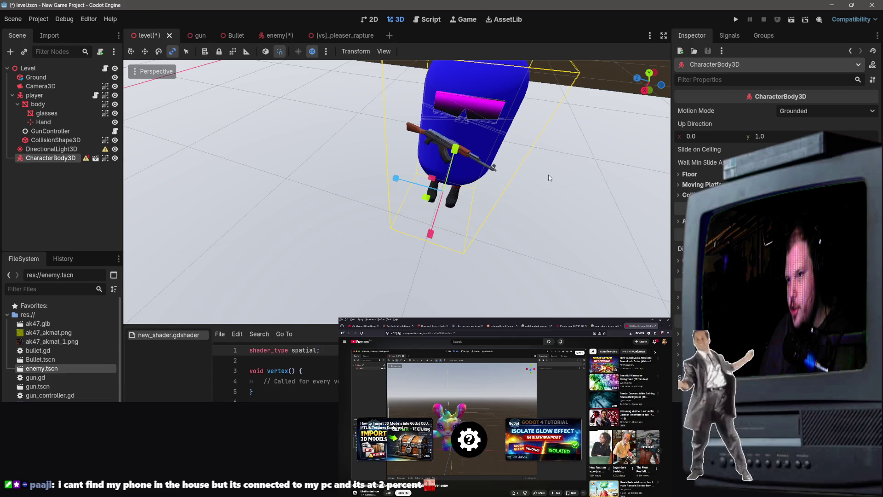
pyautogui.moveTo(570, 159)
pyautogui.mouseDown()
pyautogui.moveTo(542, 151)
pyautogui.moveTo(547, 195)
pyautogui.mouseUp()
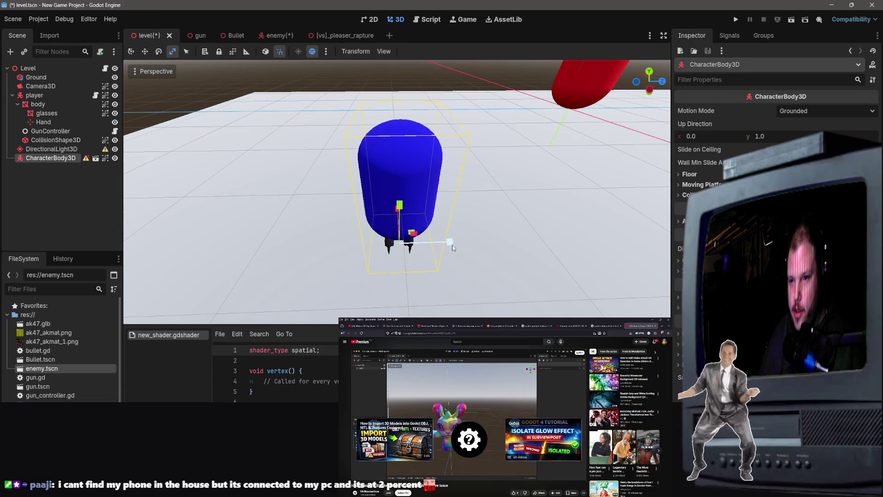
pyautogui.moveTo(451, 243); pyautogui.dragTo(434, 243)
pyautogui.moveTo(500, 204); pyautogui.dragTo(474, 239)
pyautogui.scroll(-6, 473, 108)
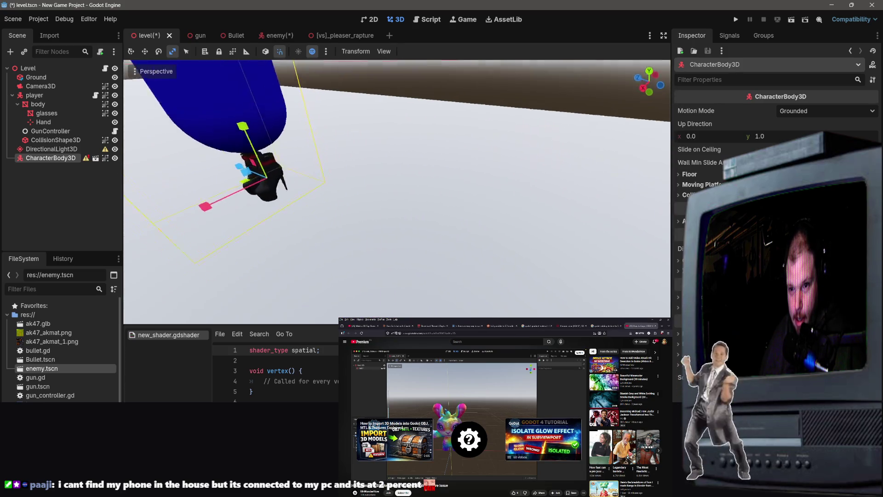
pyautogui.moveTo(474, 108); pyautogui.dragTo(480, 177)
pyautogui.click(484, 161)
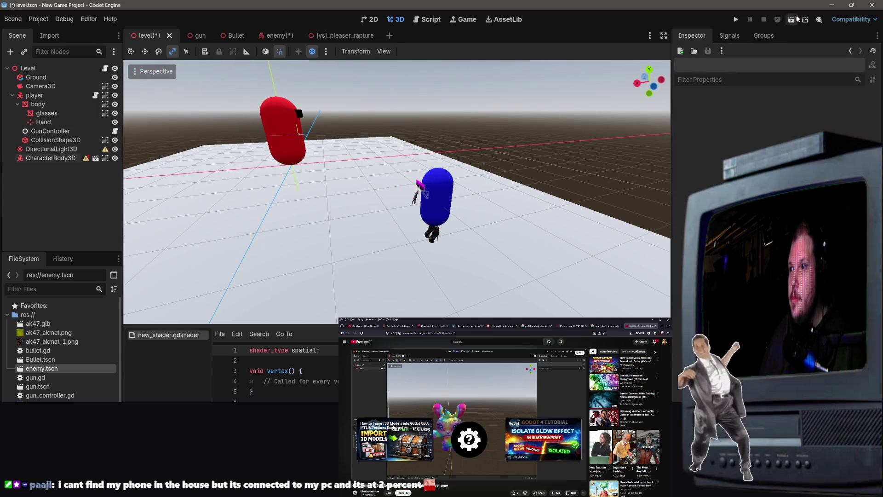
# - Run the level scene and fire several shots at the blue enemy
pyautogui.click(792, 19)
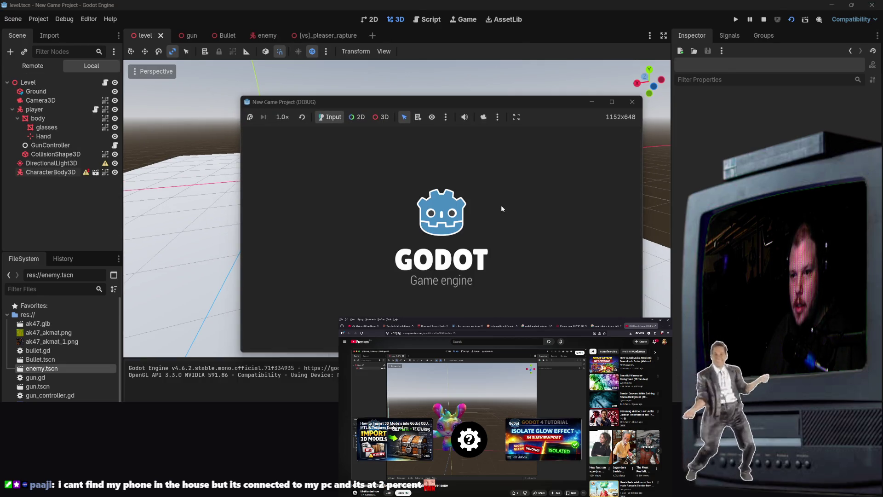
pyautogui.click(481, 252)
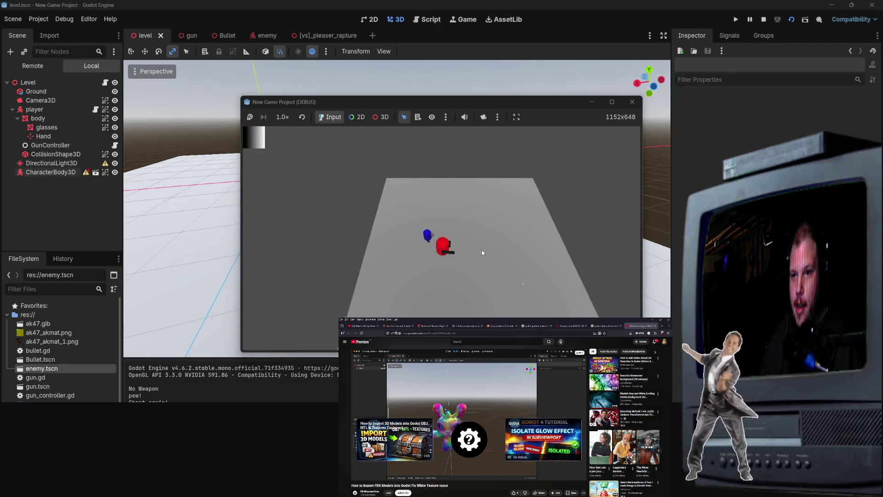
pyautogui.click(379, 248)
pyautogui.click(380, 249)
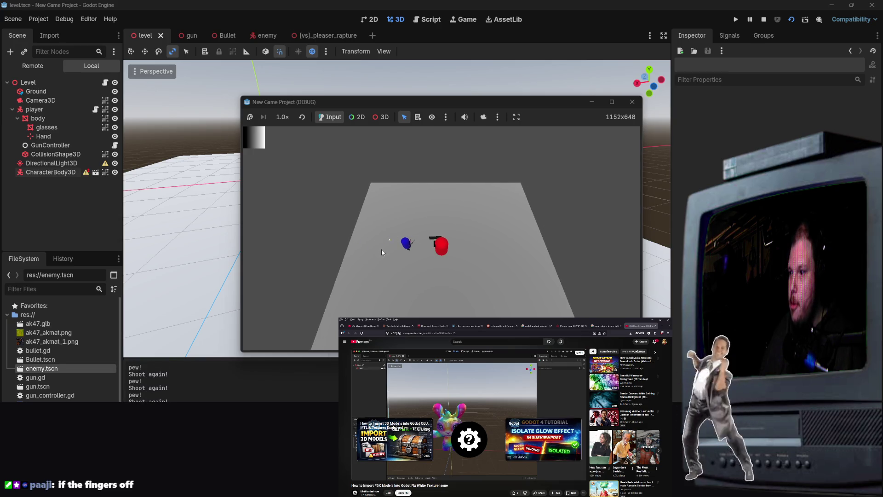
pyautogui.click(393, 255)
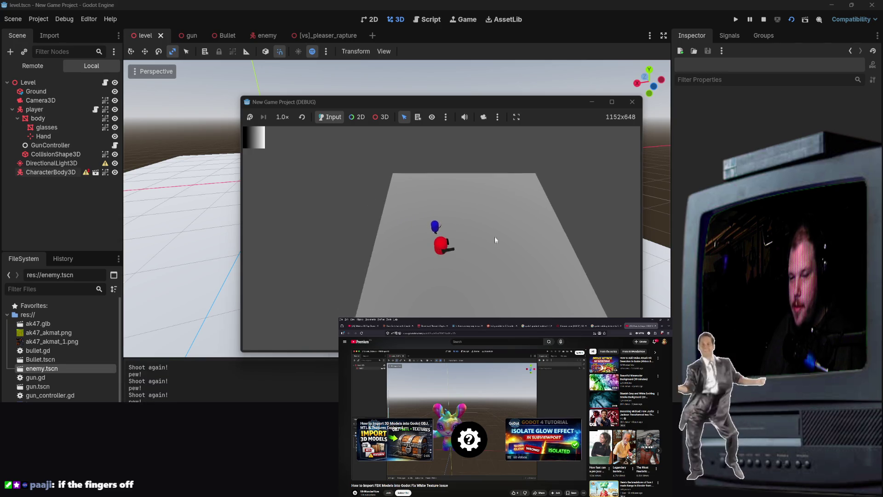
pyautogui.click(436, 209)
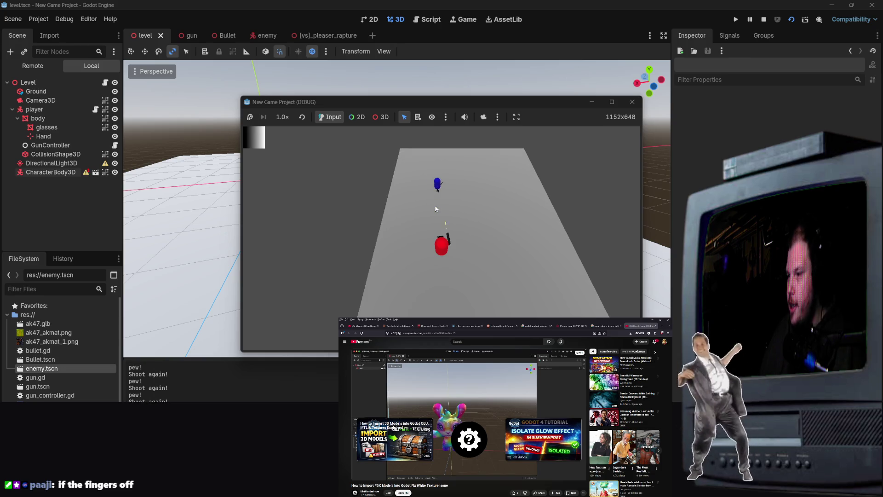
pyautogui.click(436, 210)
pyautogui.click(436, 208)
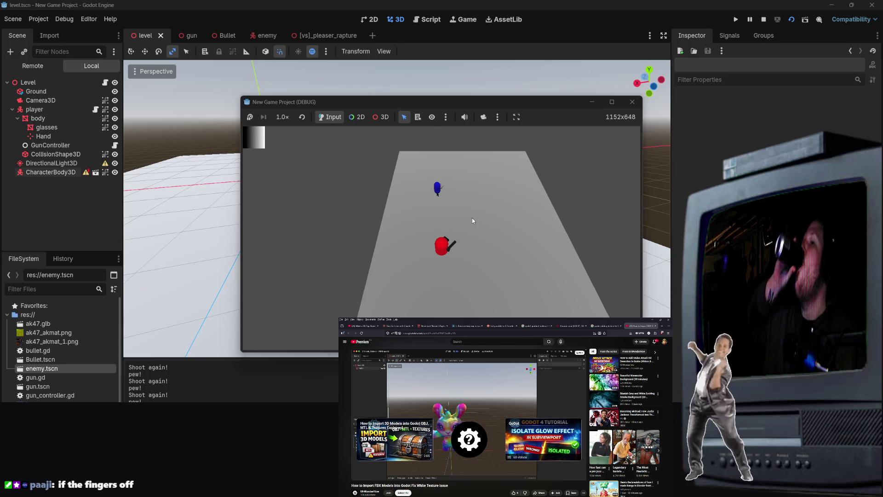
# - Move the player in all directions with WASD, then close the game window
pyautogui.press('w')
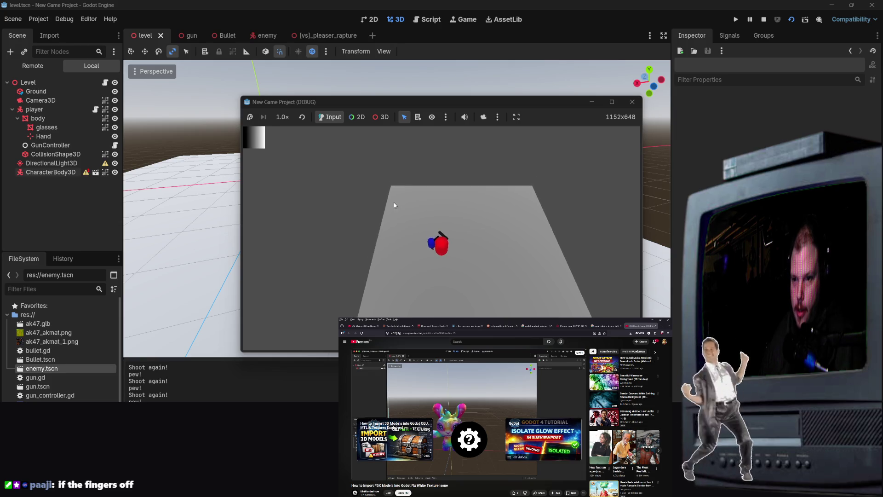
pyautogui.press('s')
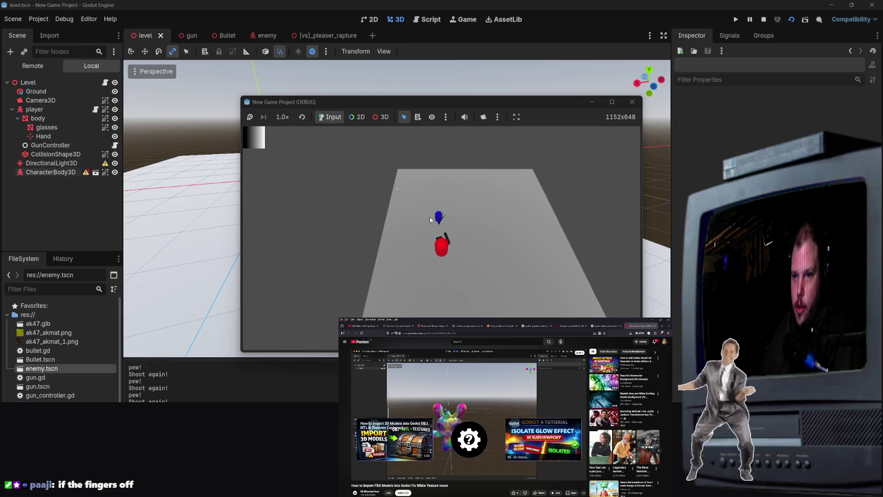
pyautogui.press('w')
pyautogui.press('d')
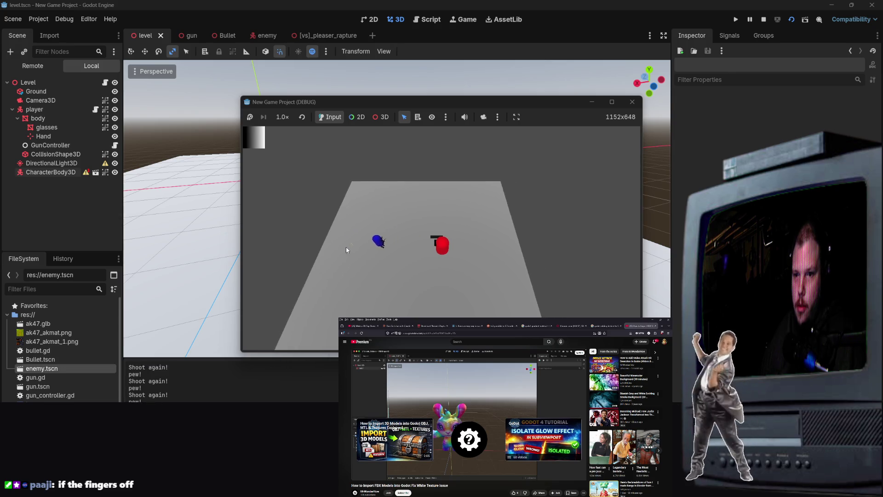
pyautogui.press('w')
pyautogui.press('a')
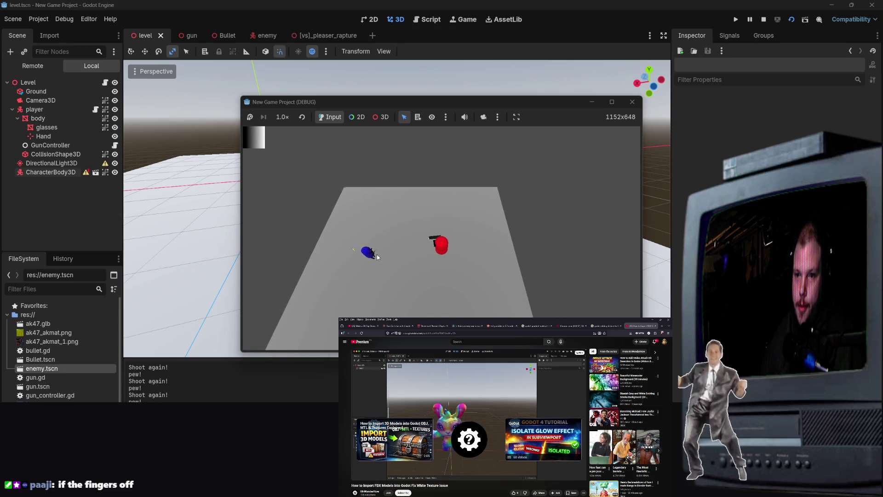
pyautogui.press('w')
pyautogui.press('a')
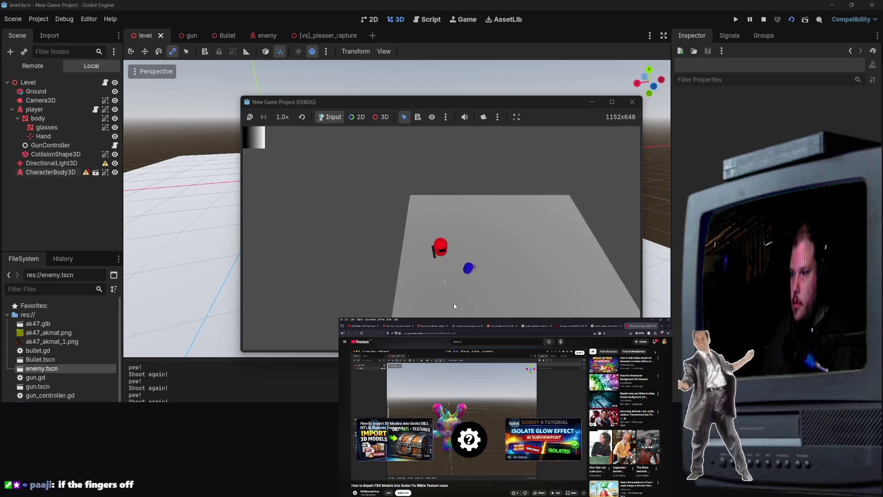
pyautogui.press('s')
pyautogui.press('d')
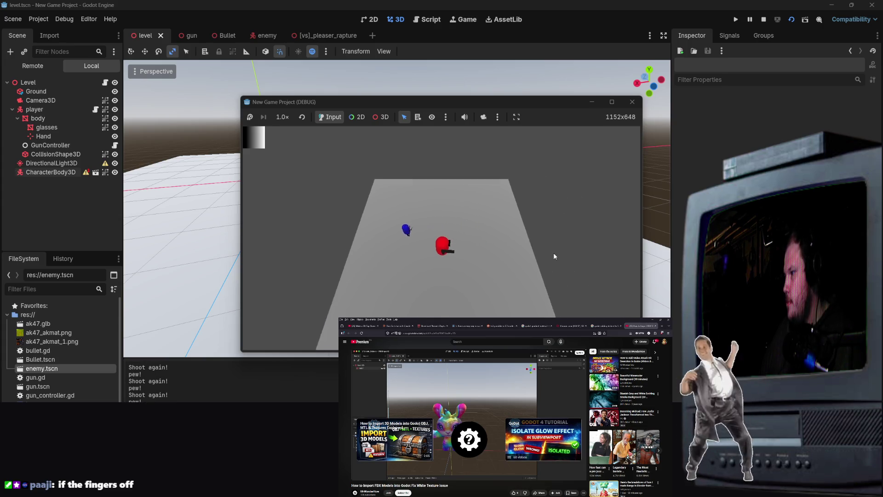
pyautogui.press('w')
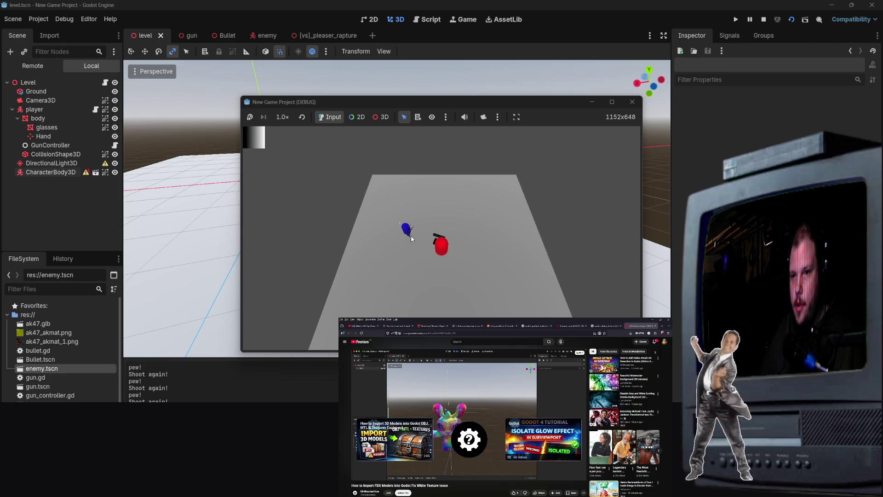
pyautogui.press('s')
pyautogui.press('s')
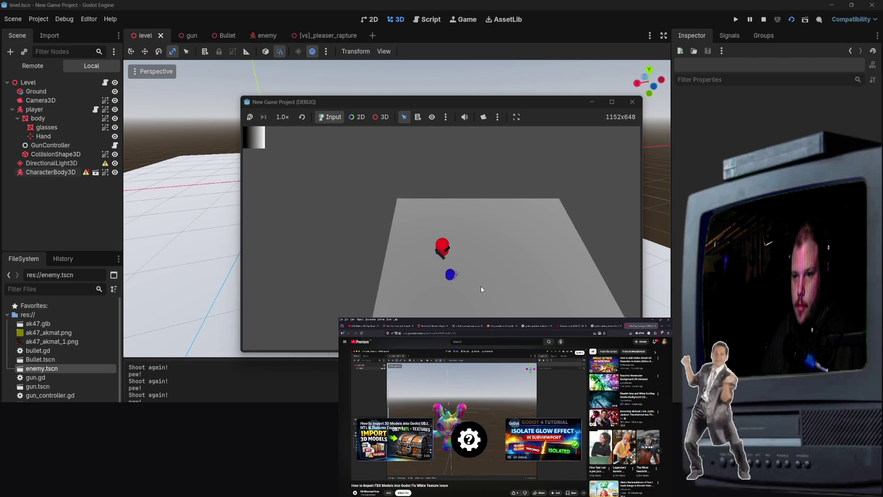
pyautogui.press('a')
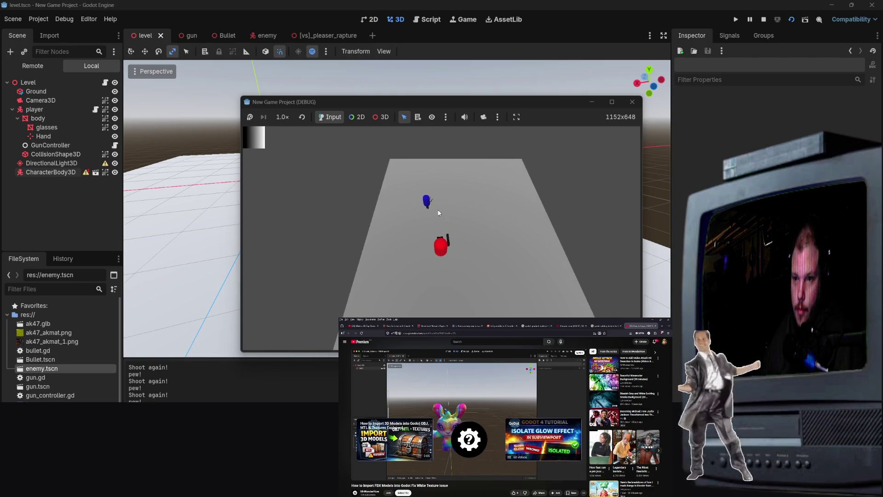
pyautogui.press('d')
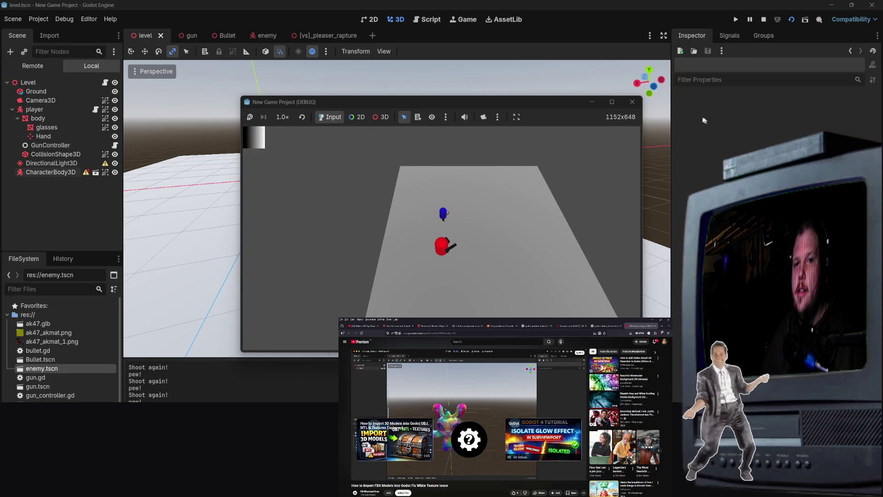
pyautogui.click(632, 101)
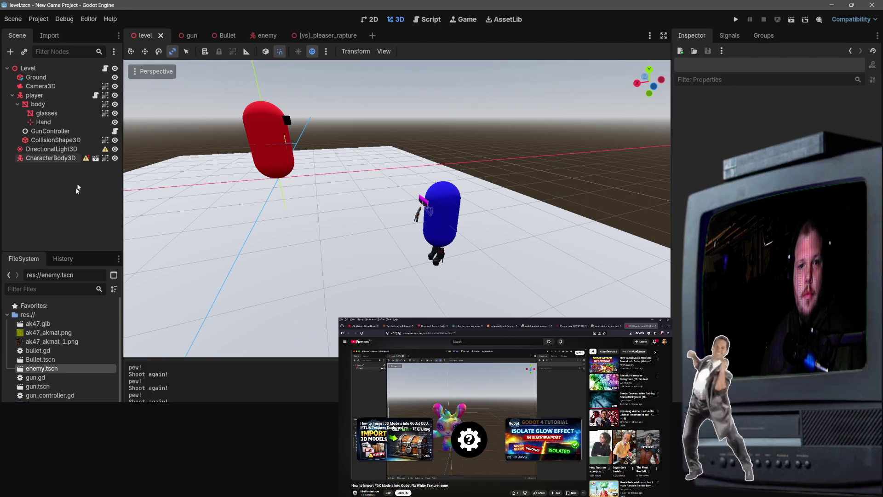
# - Look down on both capsules, then bring up the enemy scene
pyautogui.moveTo(303, 188)
pyautogui.mouseDown()
pyautogui.moveTo(305, 170)
pyautogui.moveTo(241, 282)
pyautogui.mouseUp()
pyautogui.scroll(-1, 59, 358)
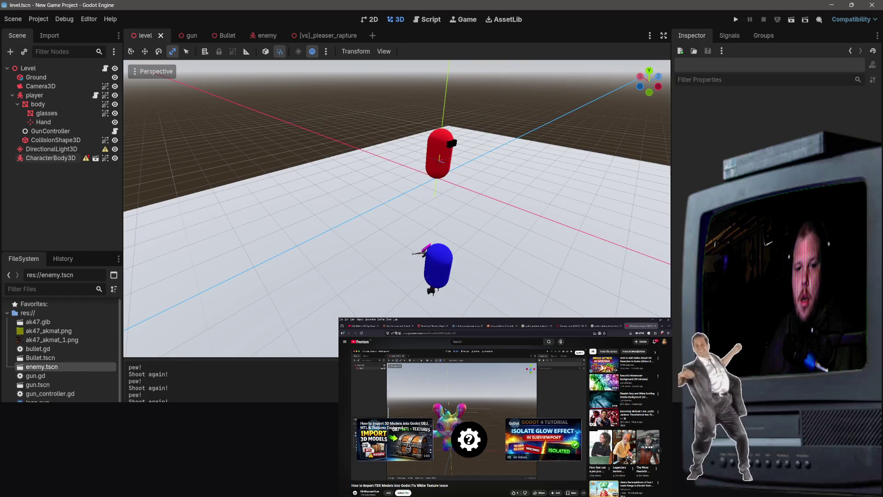
pyautogui.click(197, 35)
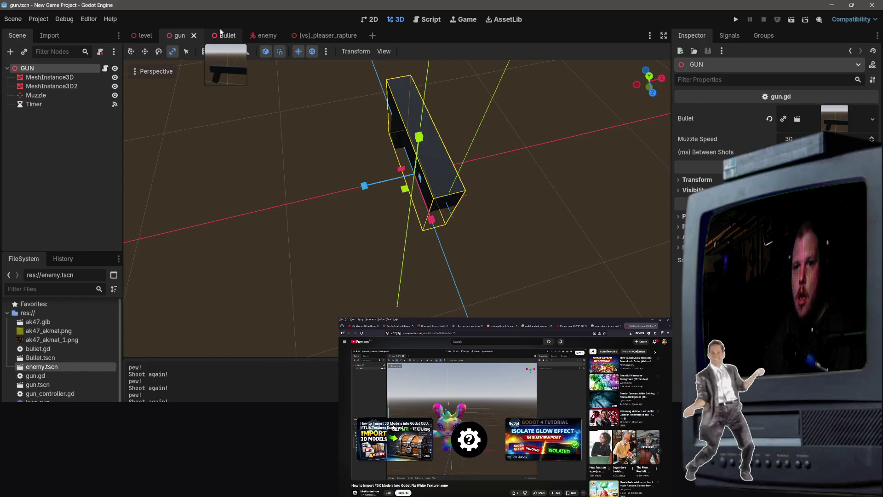
pyautogui.click(220, 33)
pyautogui.click(263, 35)
pyautogui.scroll(3, 272, 61)
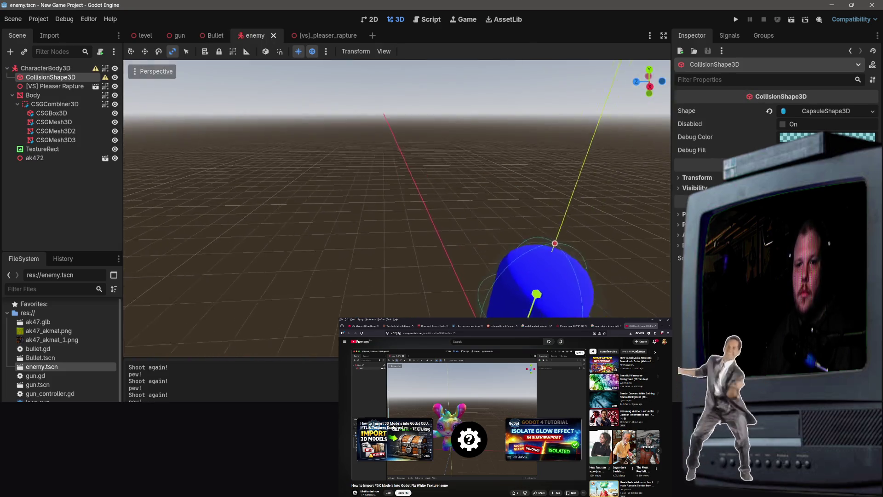
# - Nest the enemy's TextureRect under CSGCombiner3D and go back to the level scene
pyautogui.click(51, 140)
pyautogui.click(44, 149)
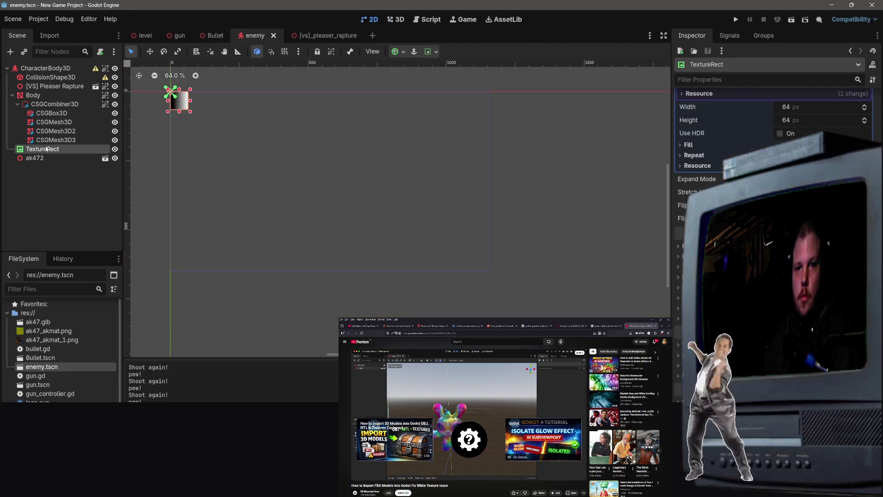
pyautogui.moveTo(58, 149); pyautogui.dragTo(79, 112)
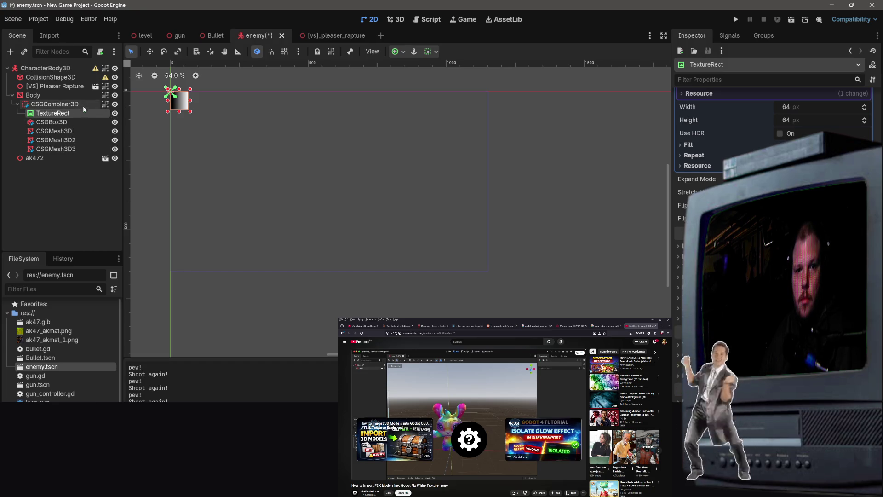
pyautogui.rightClick(243, 137)
pyautogui.press('Escape')
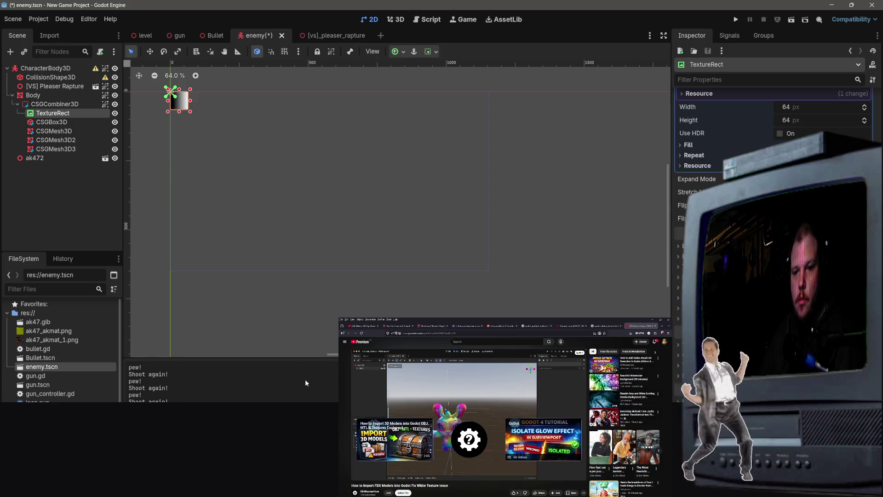
pyautogui.click(273, 136)
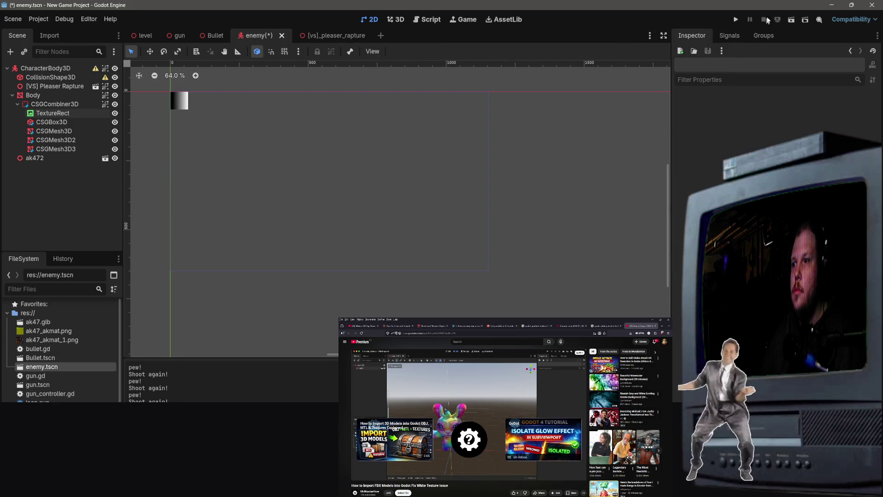
pyautogui.click(141, 37)
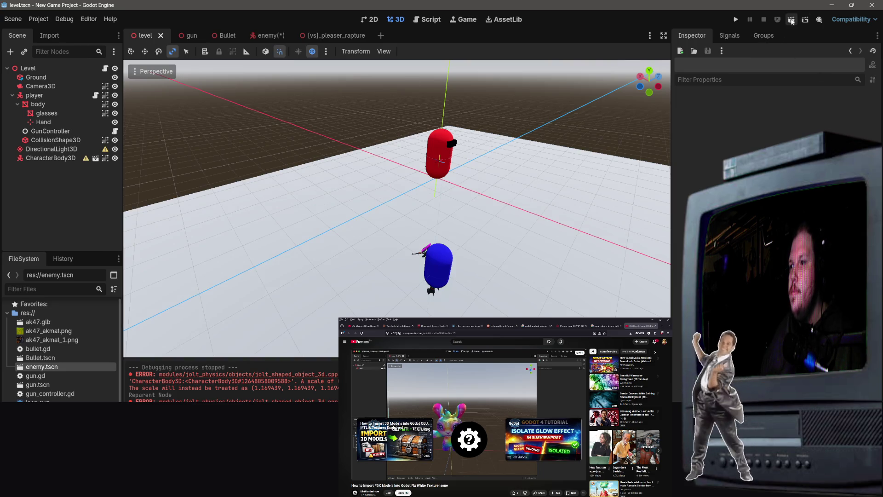
# - Restore the editor window, run the level again and fire four shots logging 'pew!'
pyautogui.press('super+Down')
pyautogui.doubleClick(839, 6)
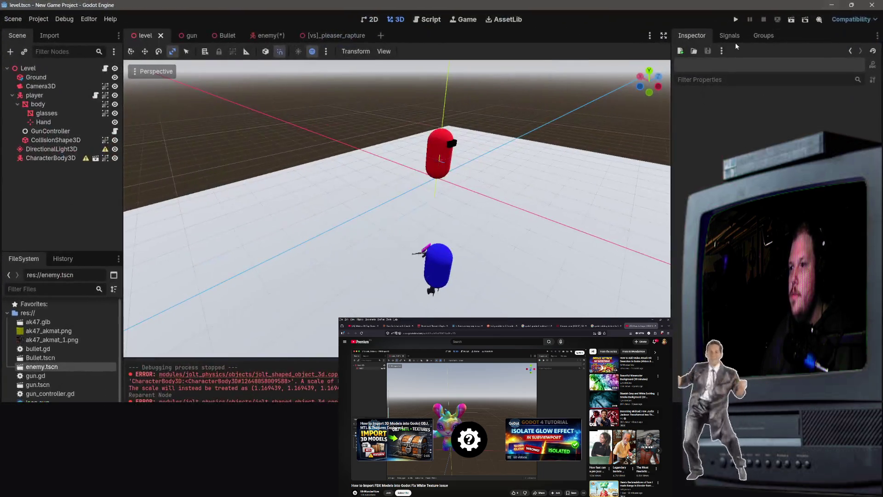
pyautogui.click(791, 20)
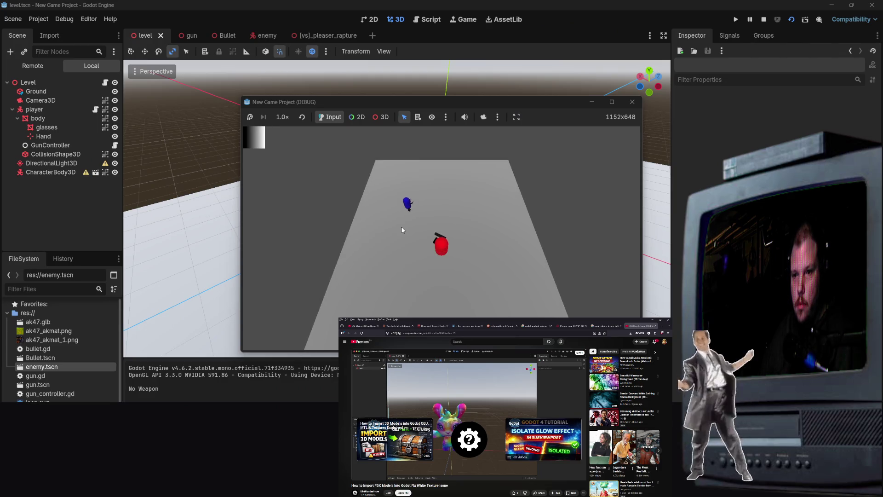
pyautogui.click(415, 250)
pyautogui.click(418, 260)
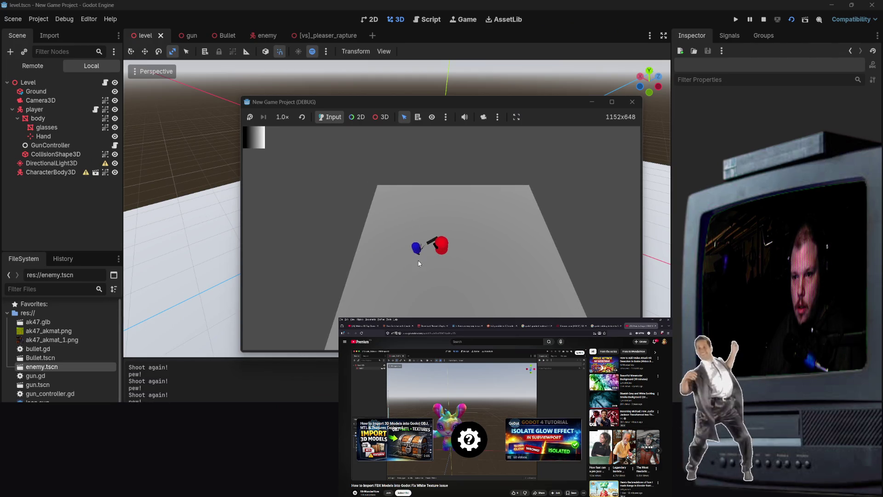
pyautogui.click(419, 273)
pyautogui.click(419, 273)
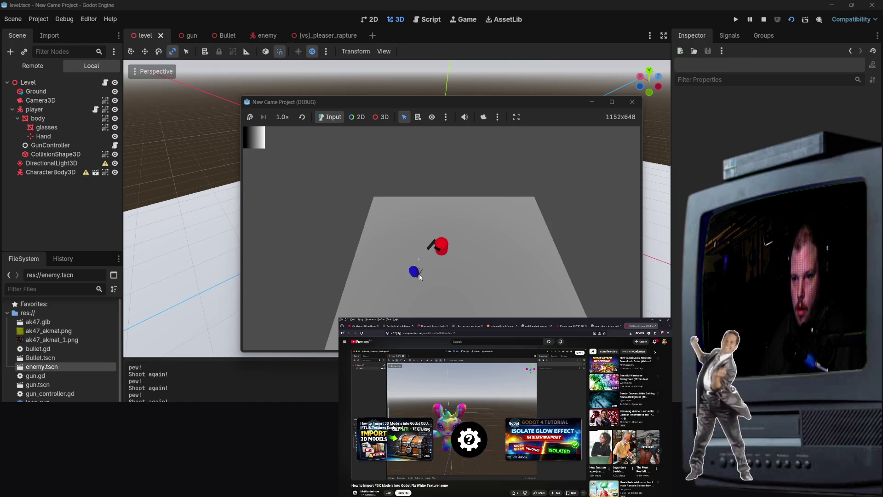
# - Walk the character back and forth across the floor with S and W
pyautogui.press('s')
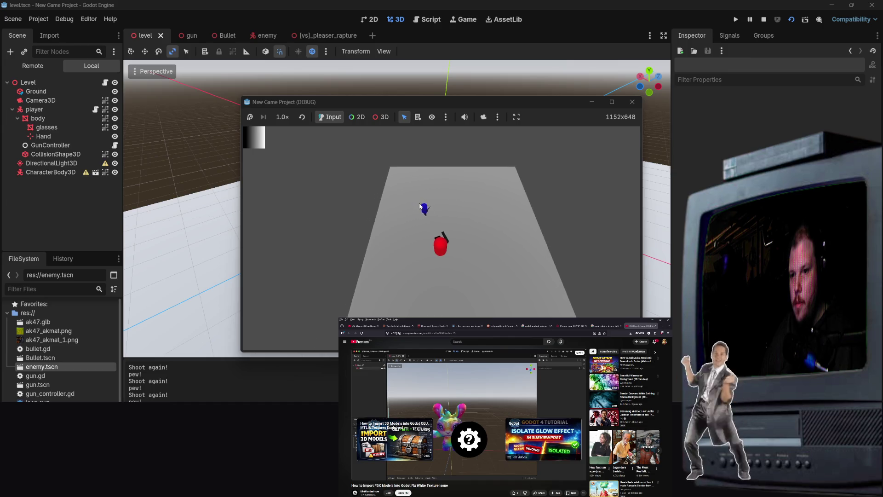
pyautogui.press('w')
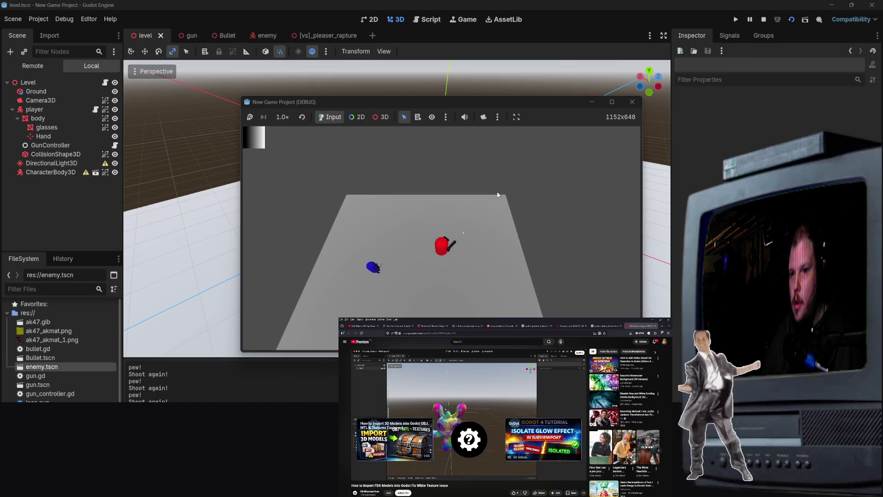
pyautogui.press('w')
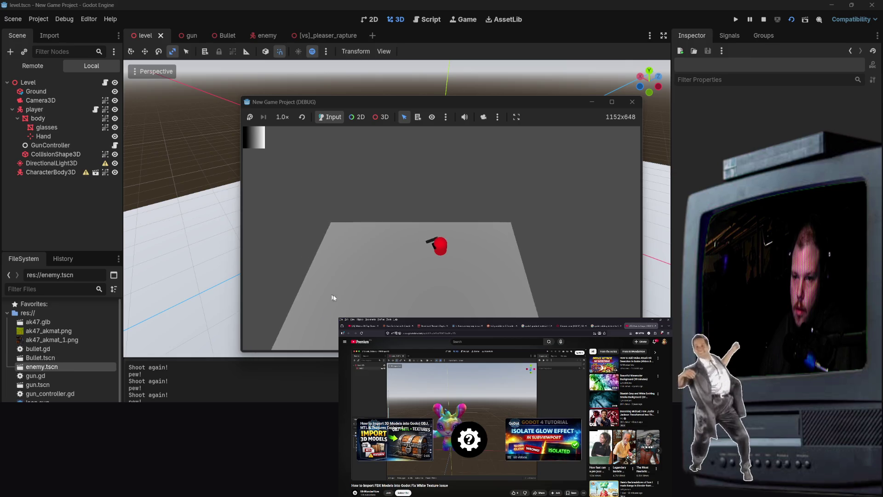
pyautogui.press('s')
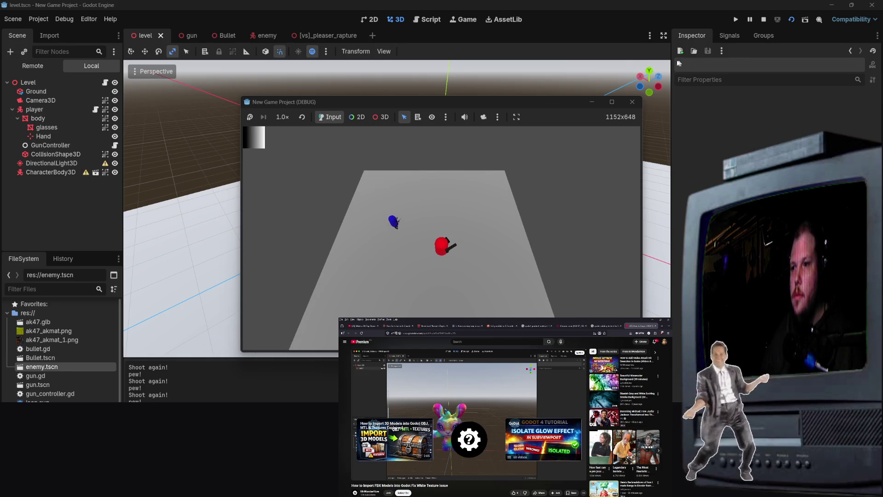
# - Stop the game and fly the editor camera around the red capsule
pyautogui.click(632, 102)
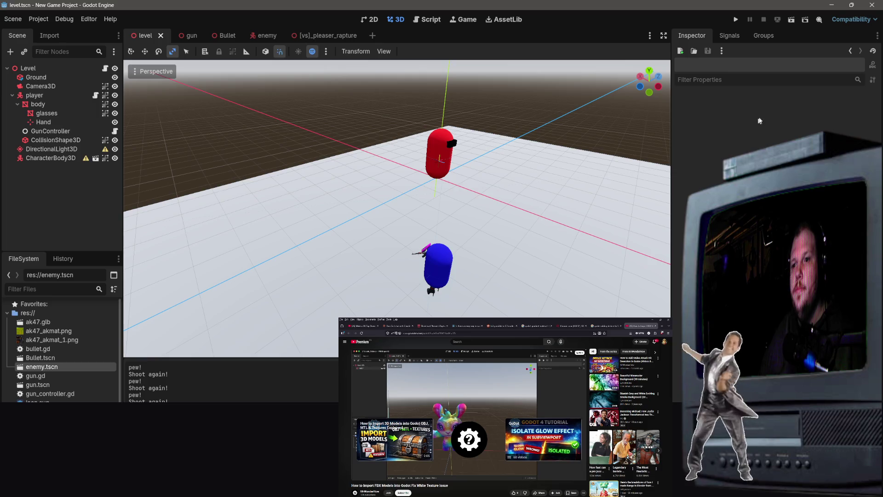
pyautogui.press('w')
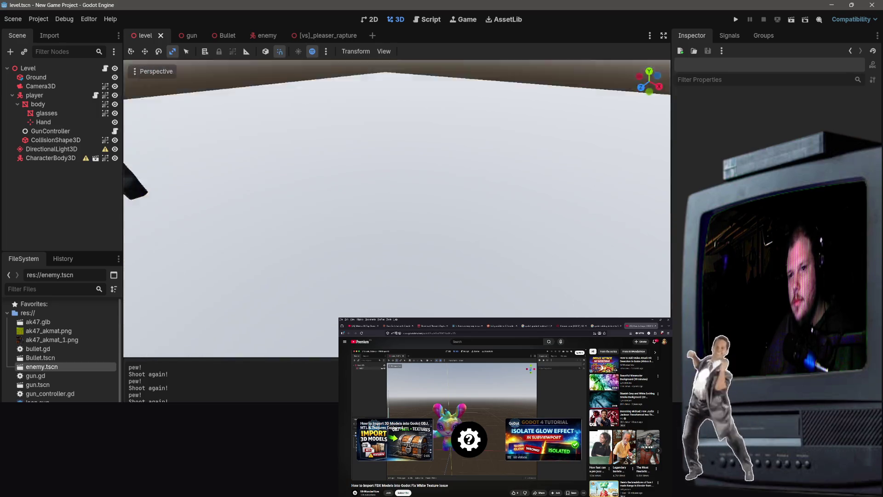
pyautogui.press('s')
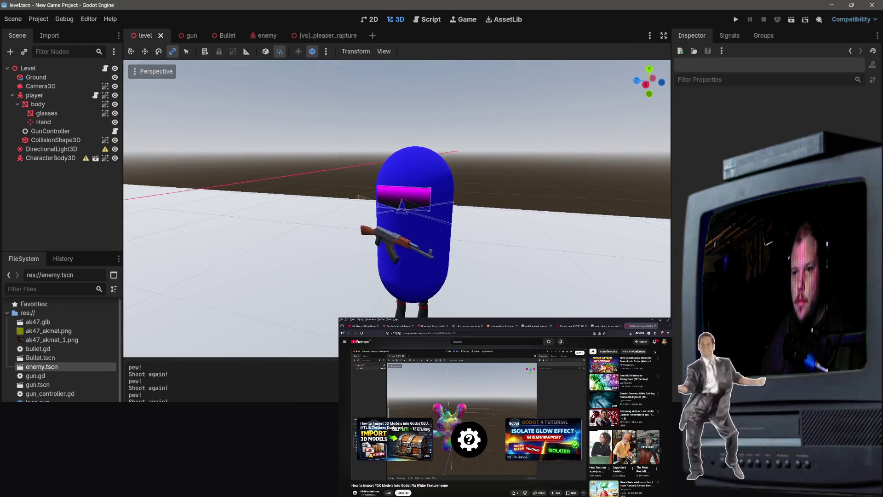
pyautogui.press('a')
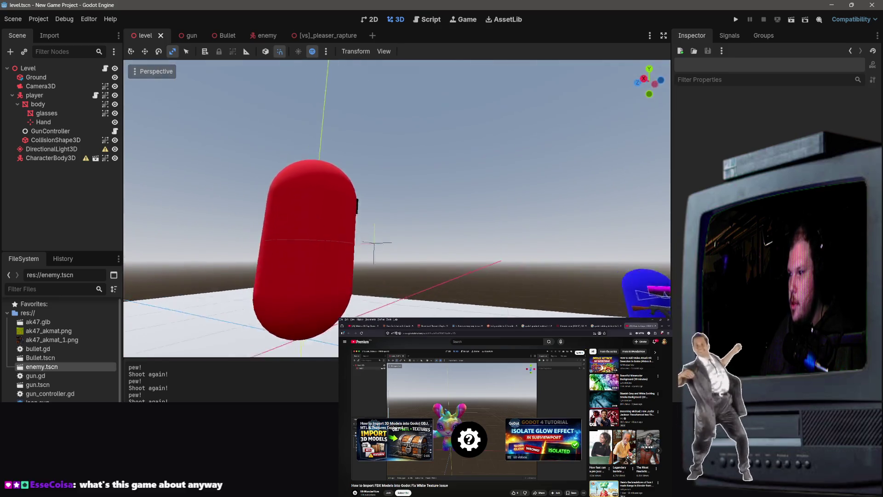
pyautogui.press('w')
pyautogui.press('s')
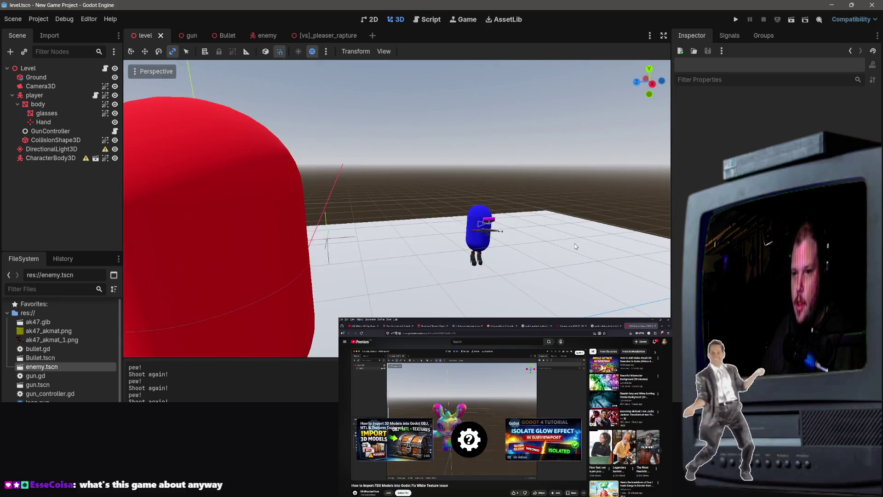
pyautogui.scroll(-5, 575, 246)
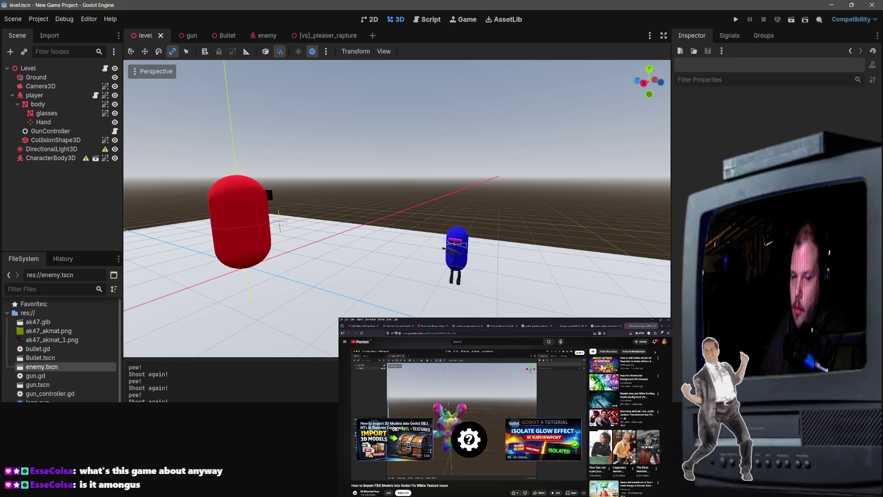
pyautogui.press('w')
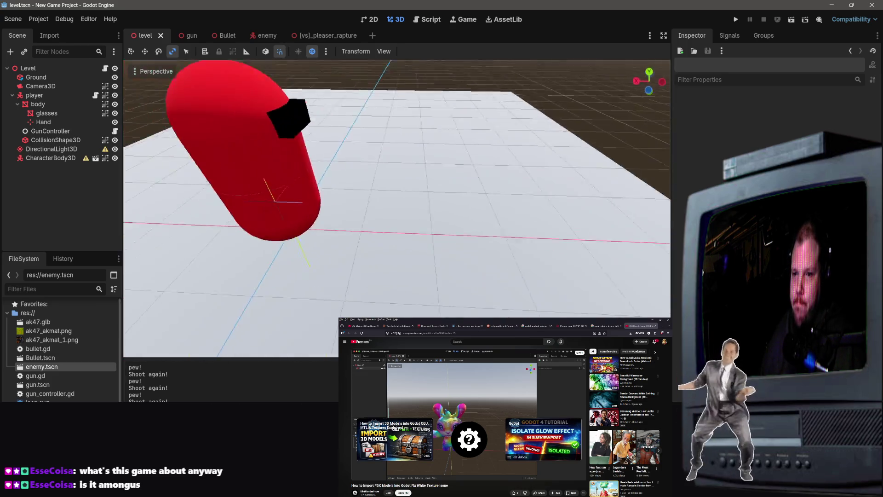
pyautogui.press('s')
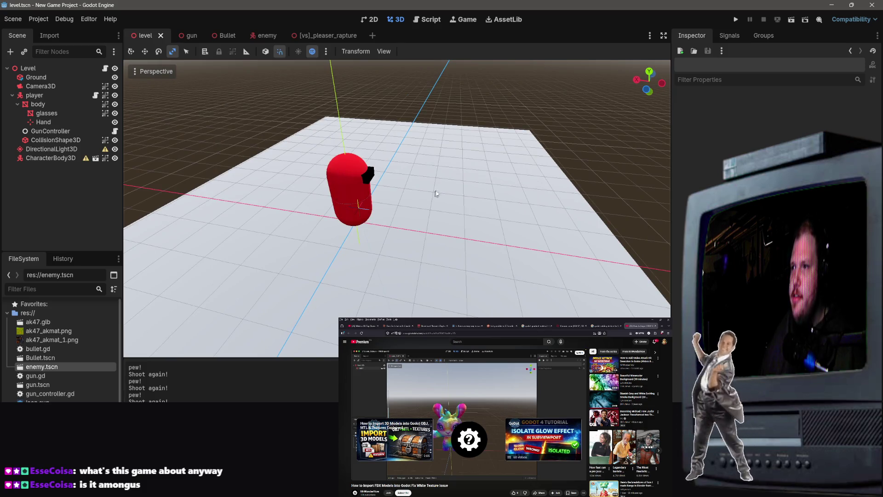
pyautogui.press('w')
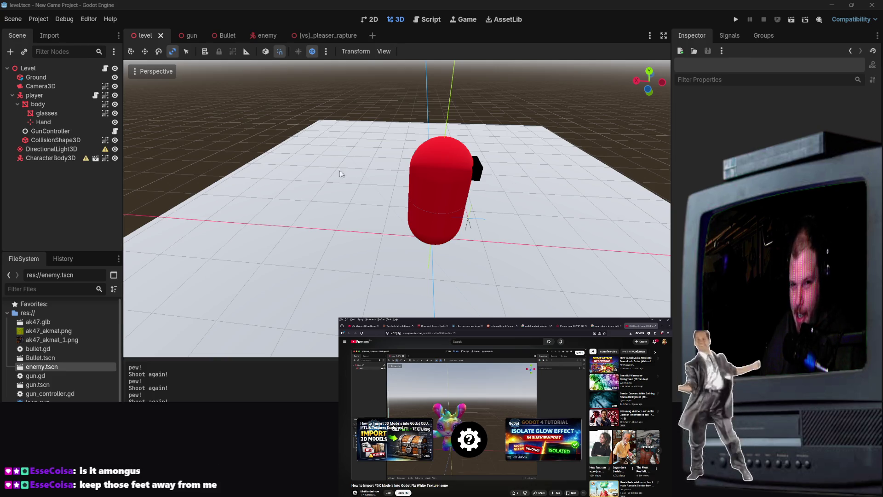
# - Fly close to the blue character's black boots and pull back to show its body and boots
pyautogui.press('w')
pyautogui.press('s')
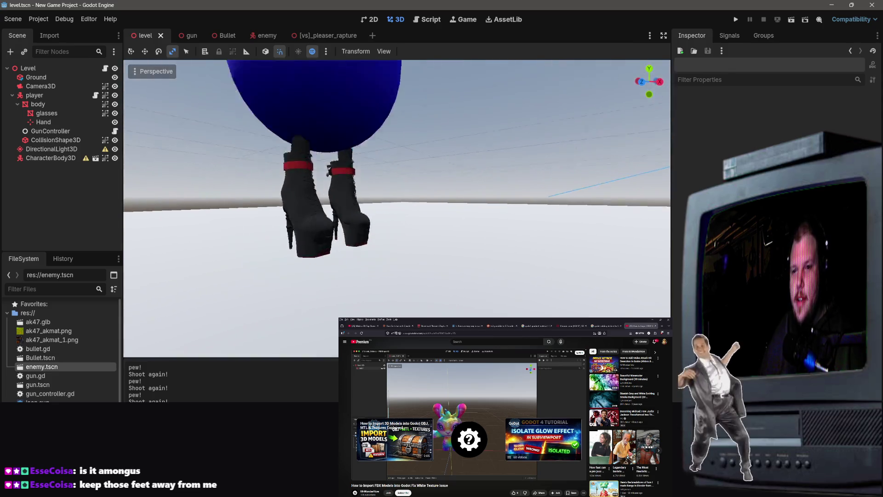
pyautogui.press('w')
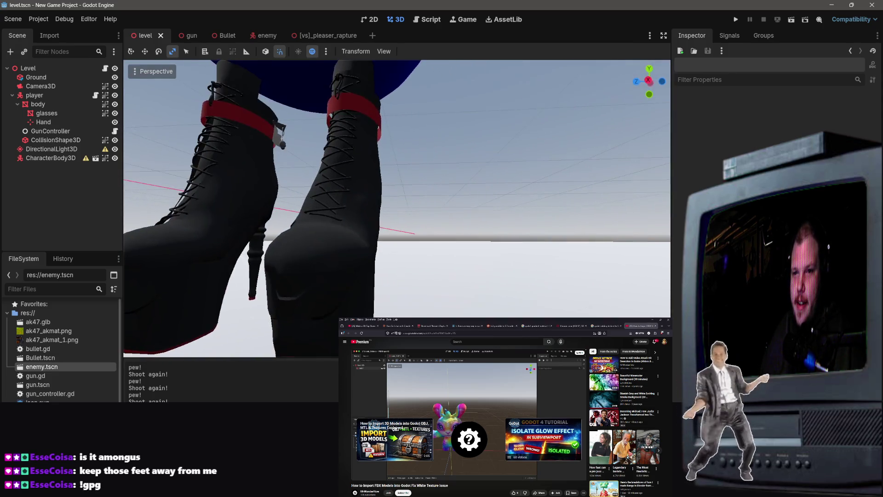
pyautogui.press('s')
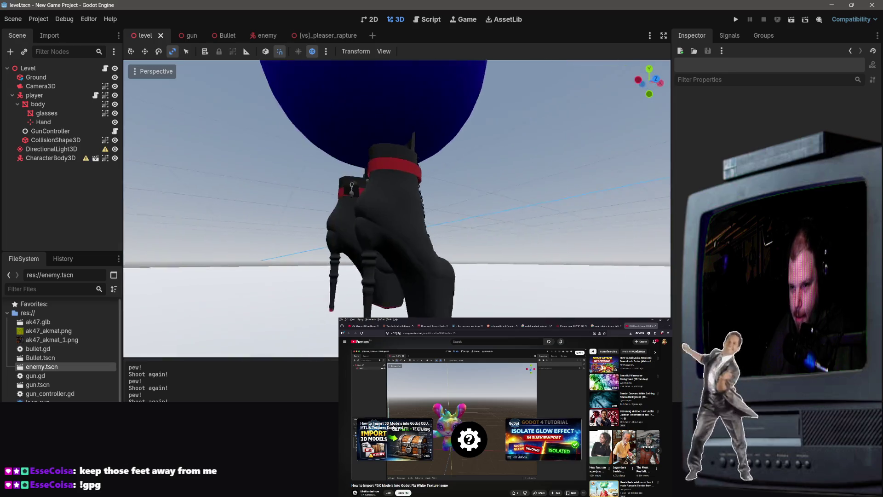
pyautogui.press('w')
pyautogui.press('s')
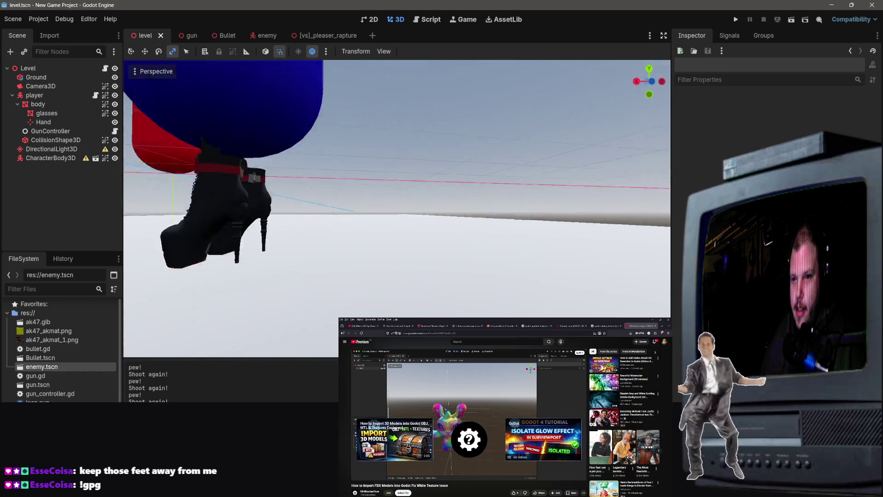
pyautogui.press('w')
pyautogui.press('s')
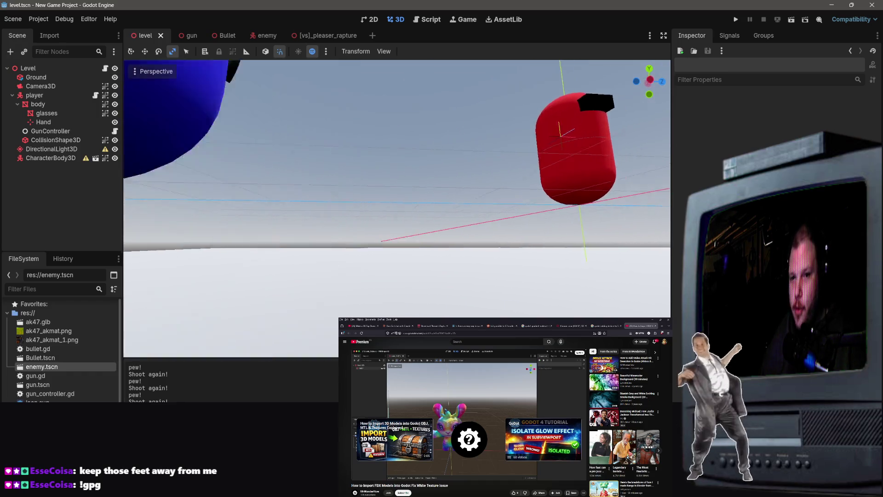
pyautogui.press('s')
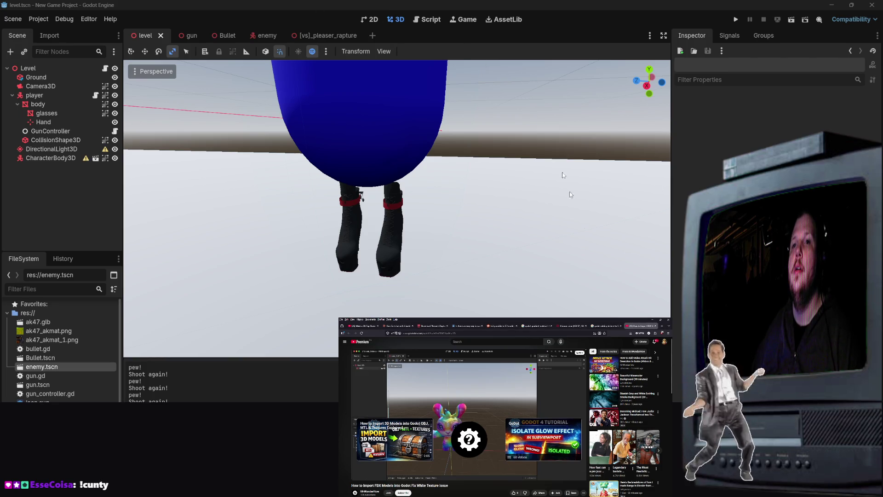
# - Bring up the Godot enemy pathfinding tutorial video in the browser
pyautogui.click(398, 325)
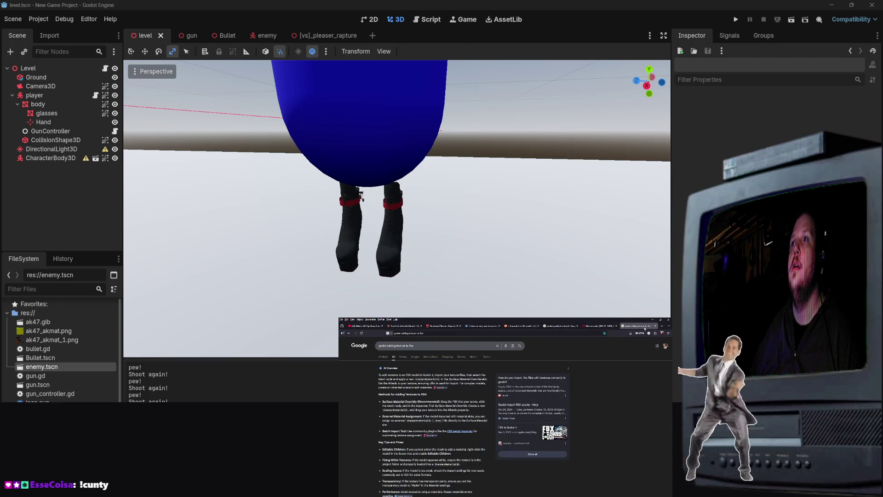
pyautogui.click(364, 326)
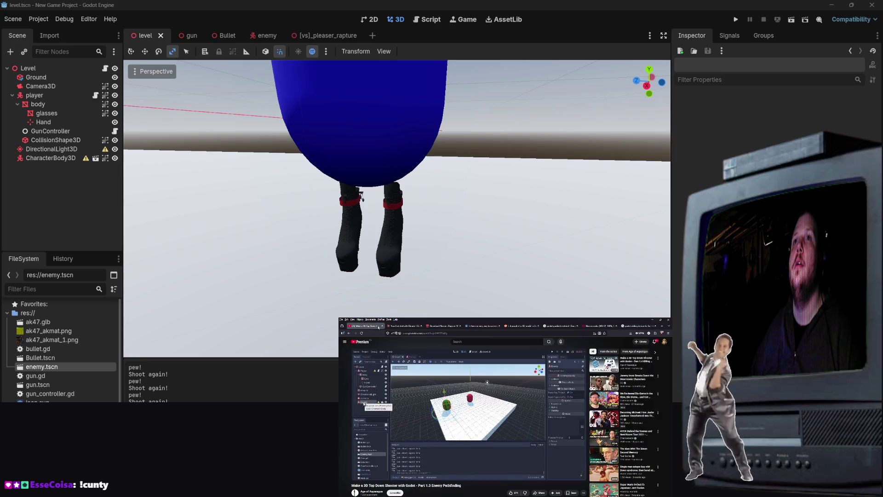
pyautogui.moveTo(478, 448)
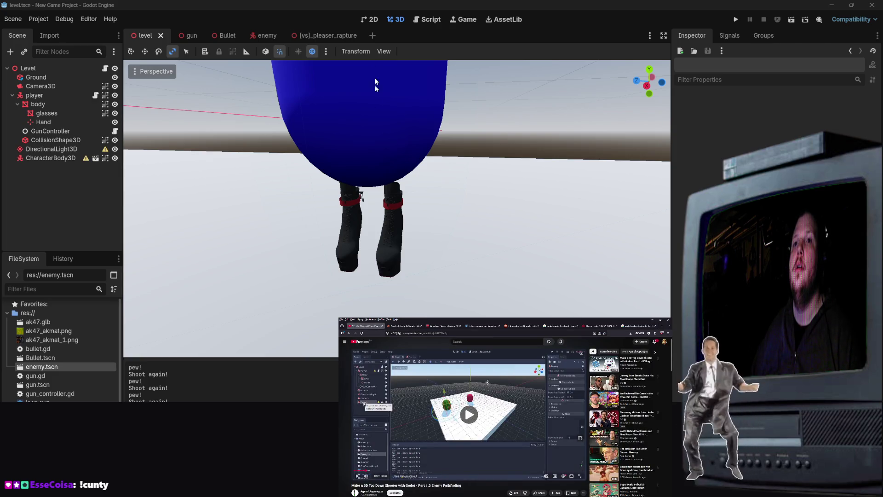
# - Back in the Godot editor, orbit and shift the 3D view to frame the blue character
pyautogui.click(594, 190)
pyautogui.moveTo(593, 190)
pyautogui.mouseDown()
pyautogui.moveTo(566, 207)
pyautogui.moveTo(552, 197)
pyautogui.mouseUp()
pyautogui.scroll(-5, 396, 207)
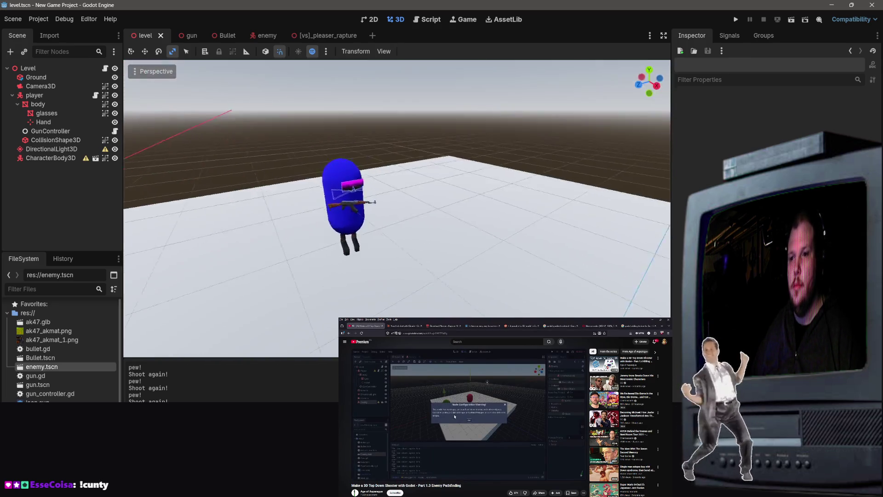
pyautogui.scroll(2, 396, 207)
pyautogui.moveTo(397, 206); pyautogui.dragTo(377, 170)
pyautogui.moveTo(590, 183); pyautogui.dragTo(584, 186)
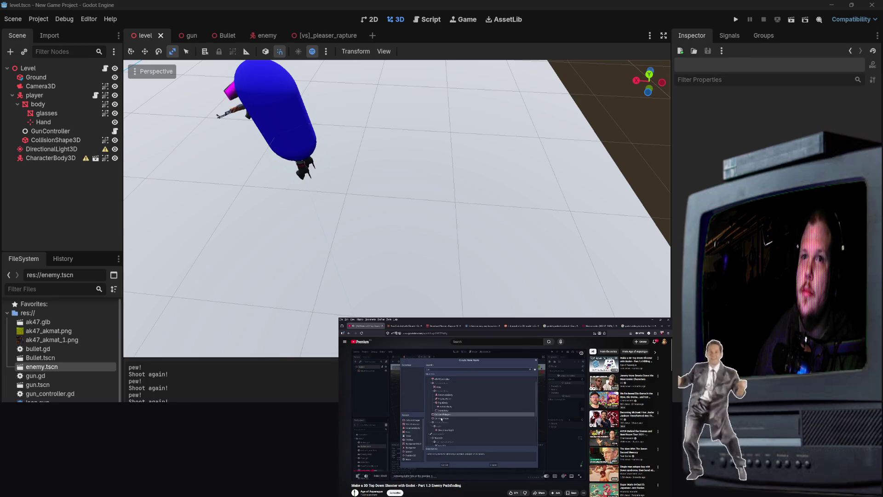
# - Skip the tutorial video ahead to its script part and pause it
pyautogui.click(380, 473)
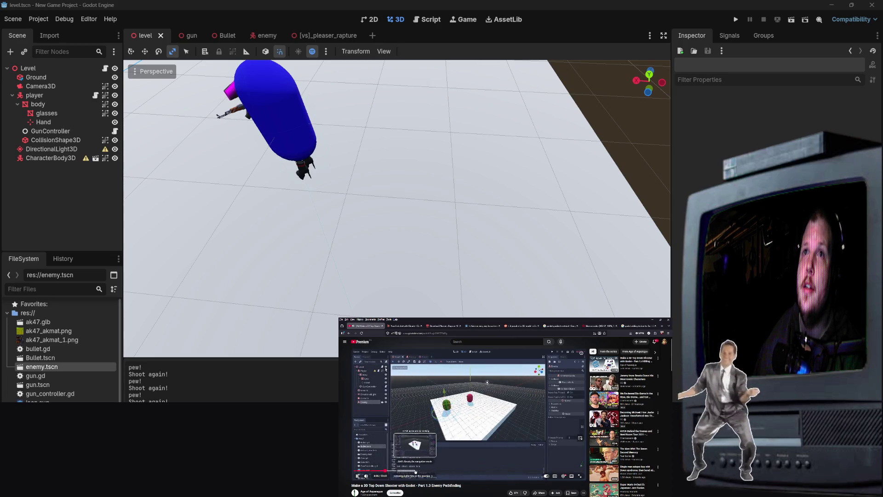
pyautogui.click(393, 470)
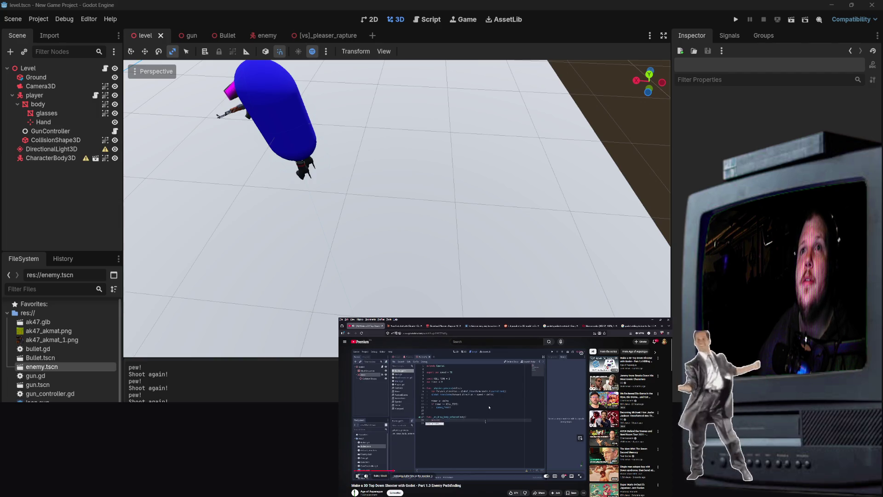
pyautogui.click(479, 415)
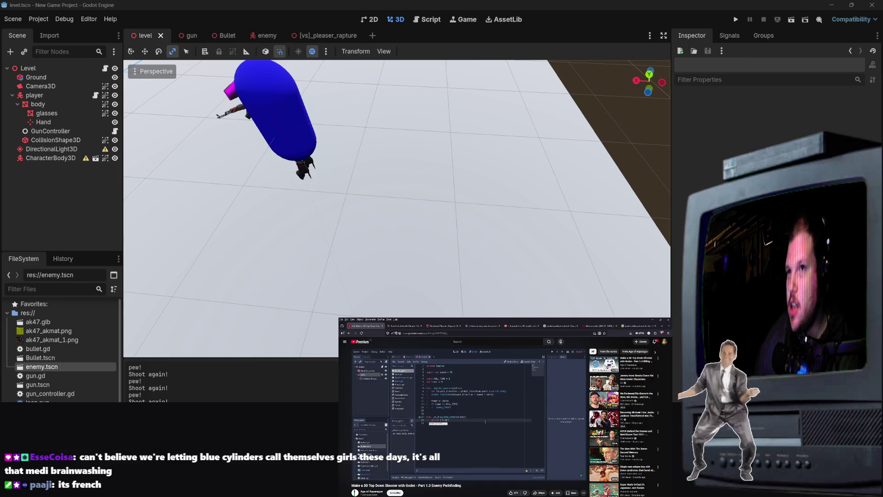
pyautogui.moveTo(579, 438)
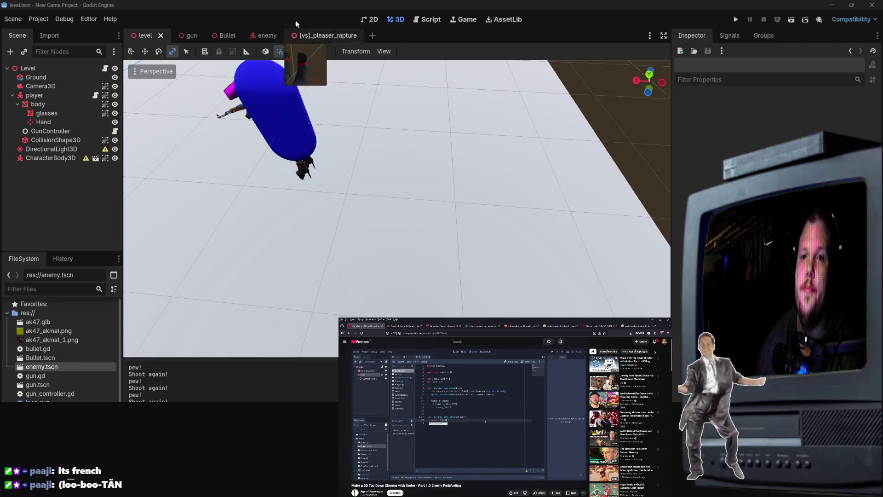
# - Look through the Bullet, gun and level scene tabs, then open gun.gd in the Script workspace
pyautogui.click(228, 41)
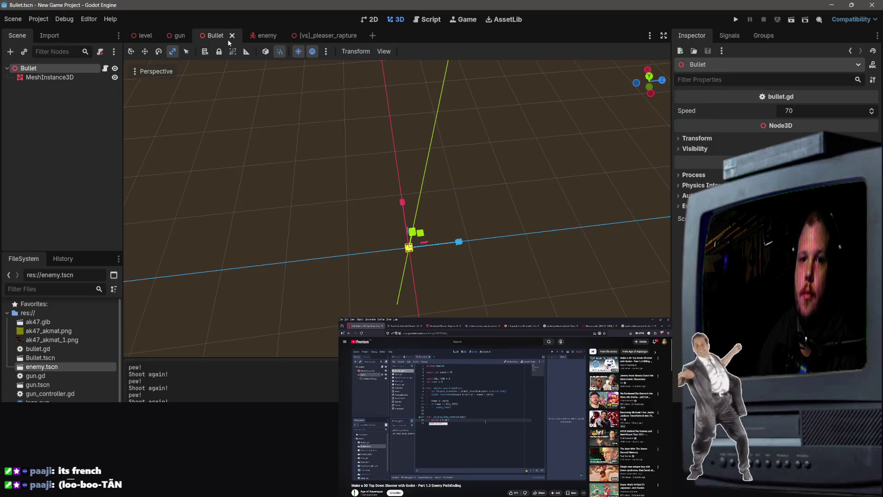
pyautogui.click(174, 38)
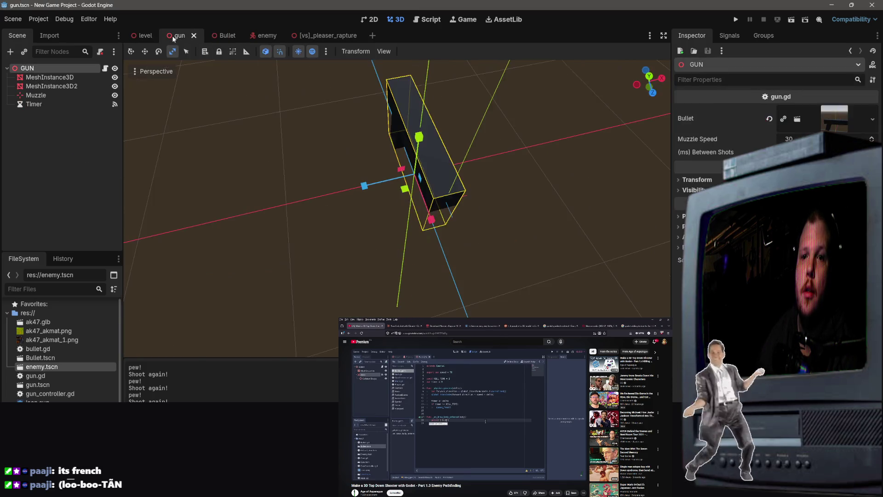
pyautogui.click(140, 37)
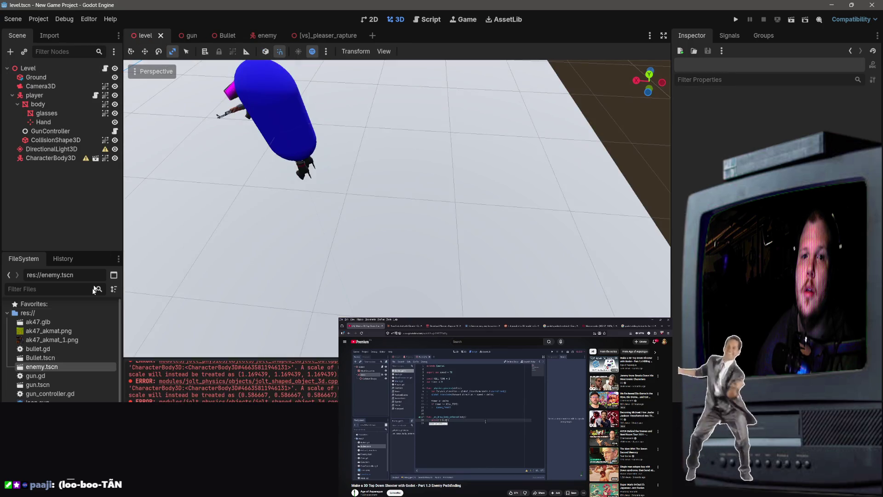
pyautogui.click(430, 25)
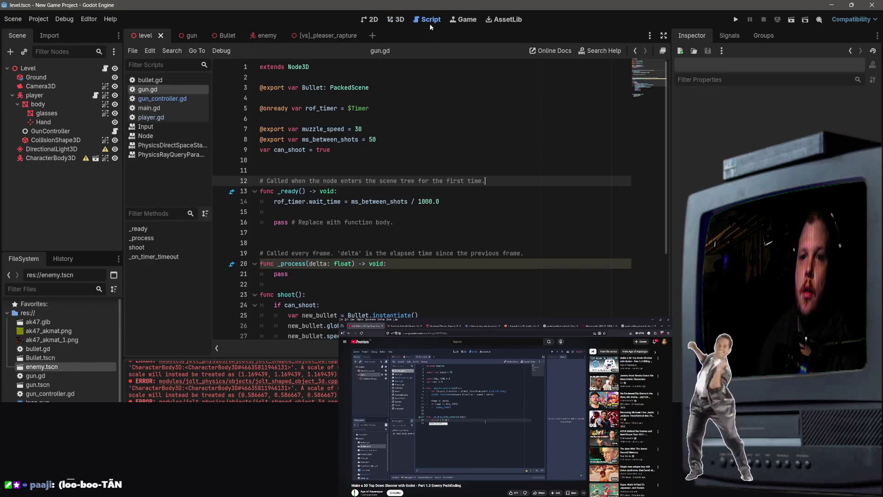
# - In bullet.gd, add 'func _on_Area_body_entered(body):' below the queue_free() line
pyautogui.click(152, 81)
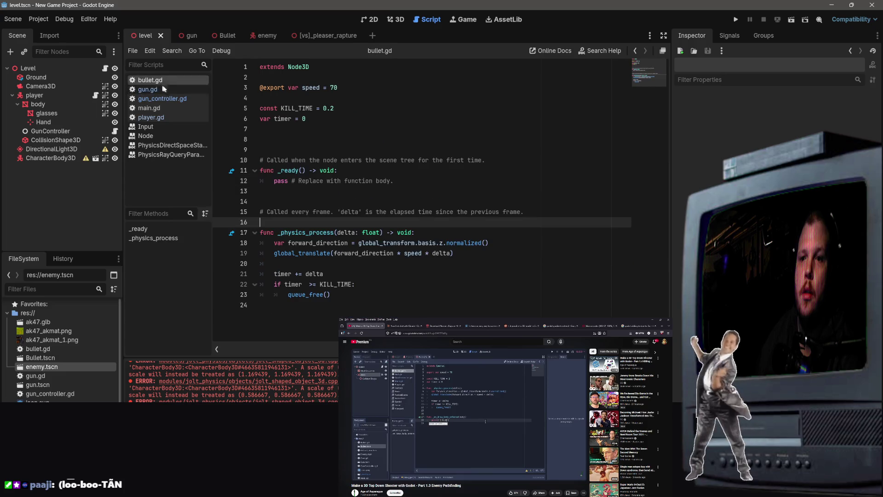
pyautogui.click(375, 285)
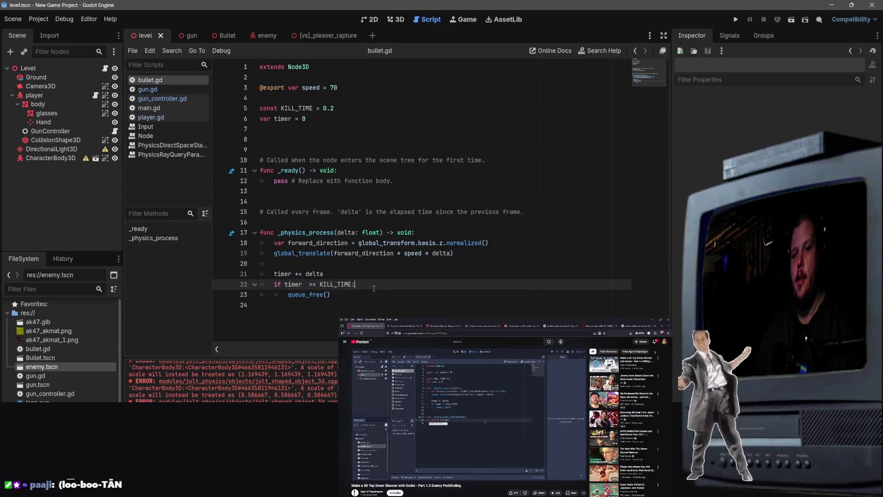
pyautogui.click(363, 296)
pyautogui.press('Return')
pyautogui.press('Return')
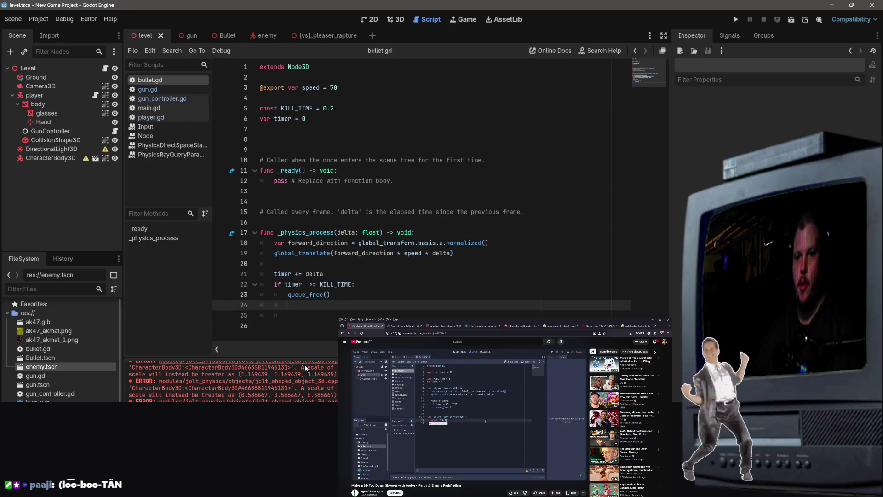
pyautogui.write('func ')
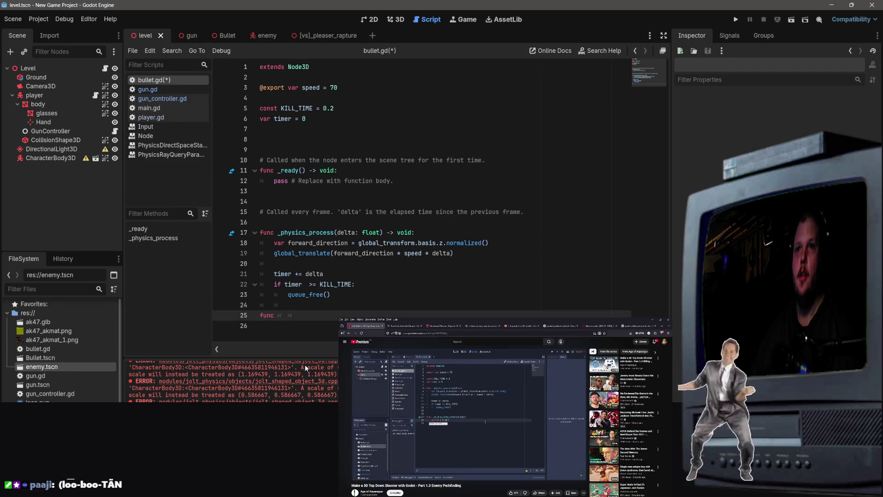
pyautogui.write('p')
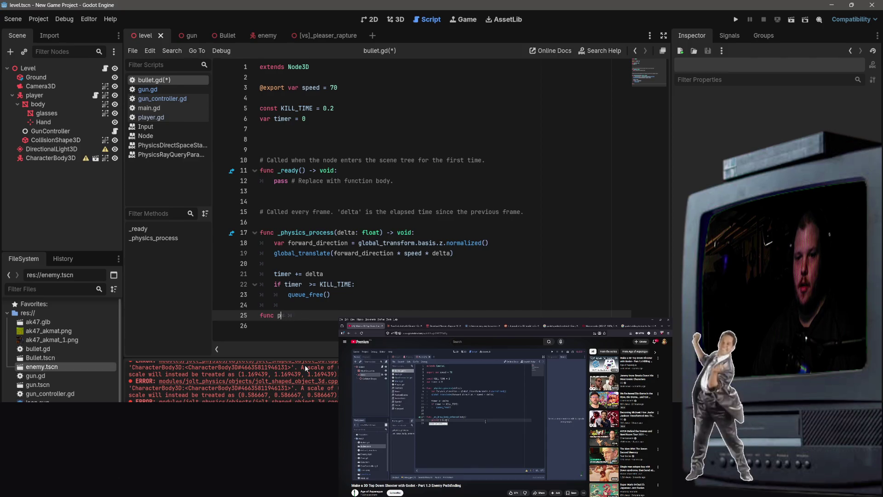
pyautogui.write('n_')
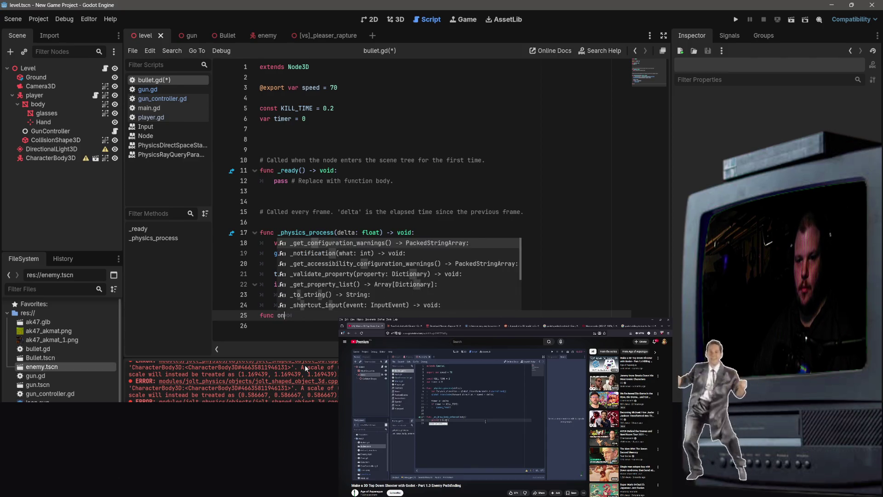
pyautogui.press('Escape')
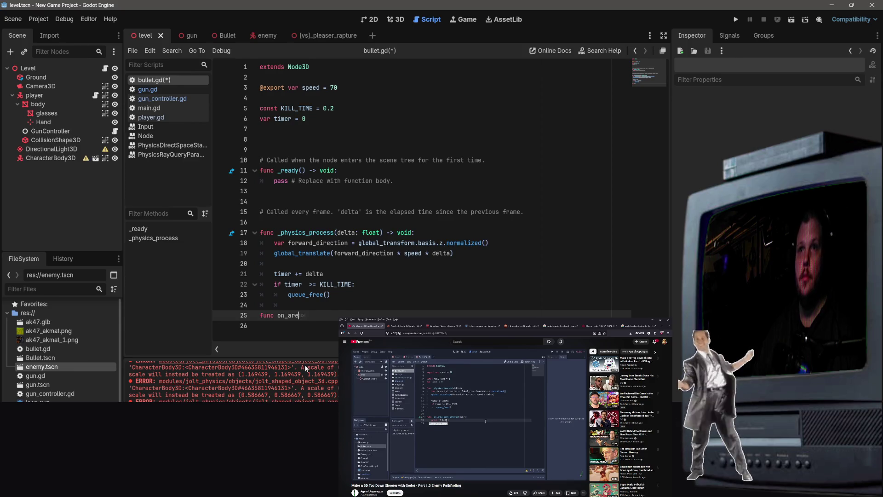
pyautogui.press('BackSpace')
pyautogui.press('BackSpace')
pyautogui.press('BackSpace')
pyautogui.write('_on')
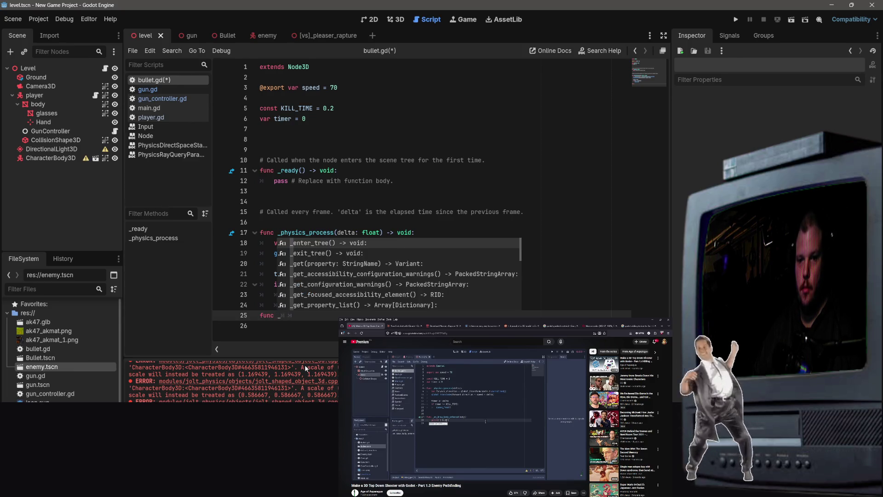
pyautogui.write('_area')
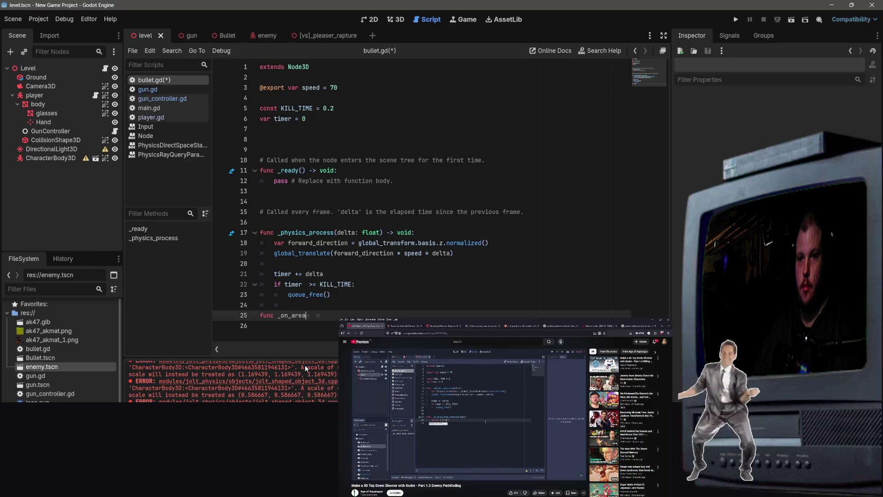
pyautogui.press('BackSpace')
pyautogui.press('BackSpace')
pyautogui.press('BackSpace')
pyautogui.write('Area')
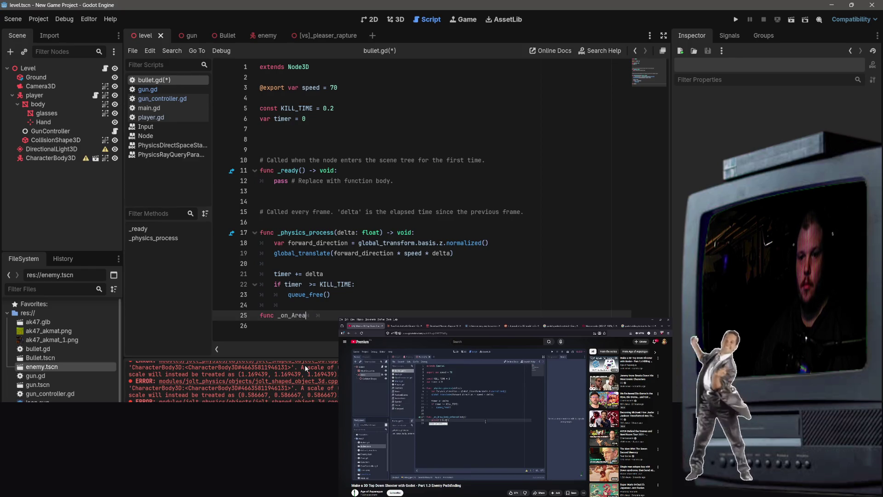
pyautogui.write('_body')
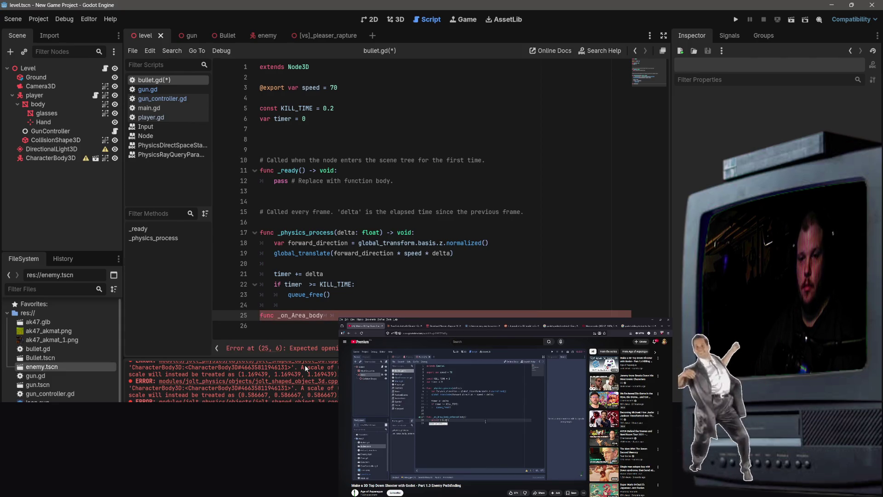
pyautogui.write('_entered')
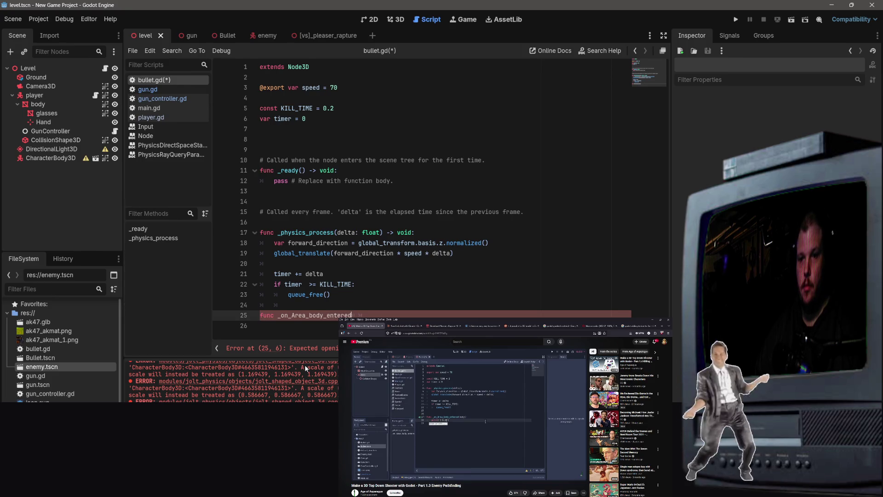
pyautogui.write('(')
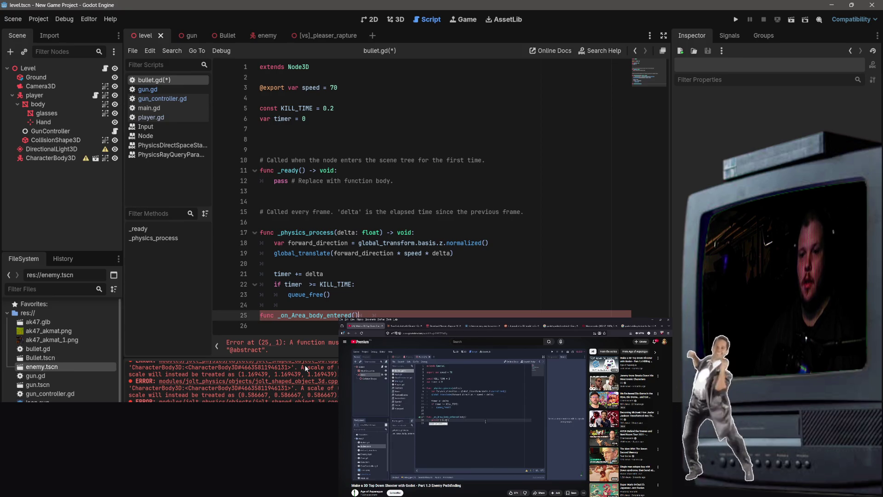
pyautogui.write('body')
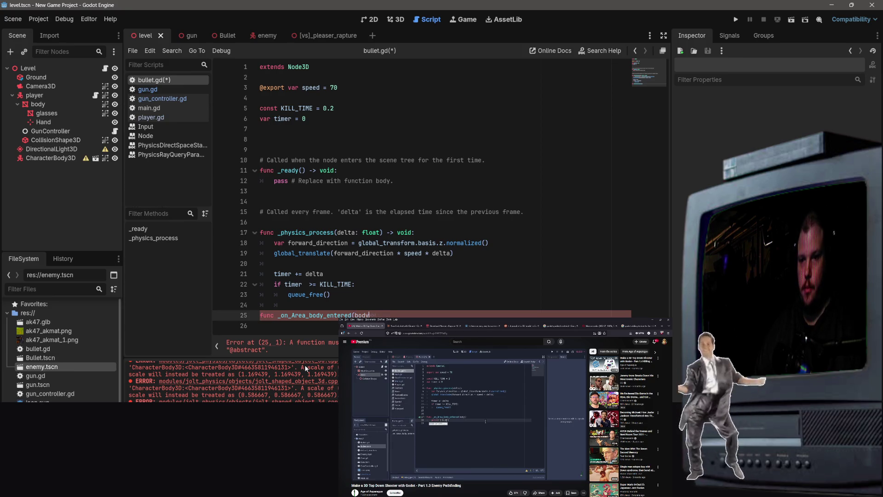
pyautogui.write(')')
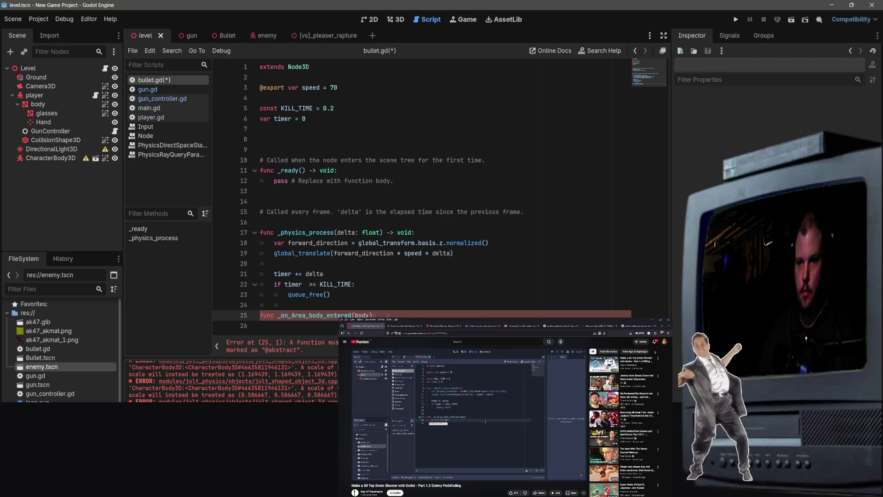
pyautogui.write(':')
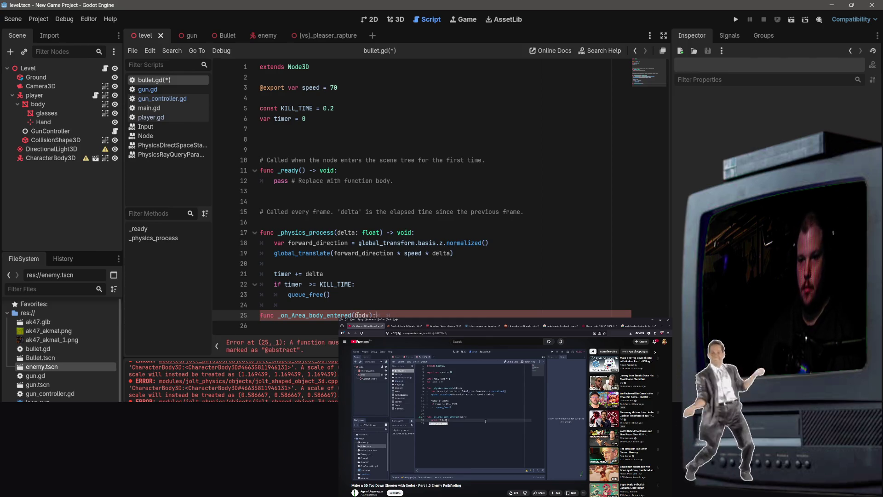
pyautogui.press('Return')
# - Give the handler the body print('hit', body), pausing the reference video midway
pyautogui.write('pt')
pyautogui.press('BackSpace')
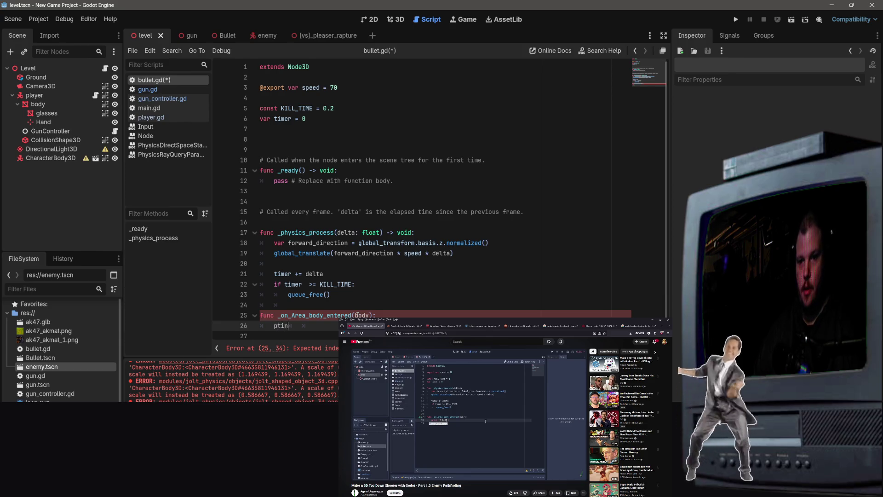
pyautogui.write('rint')
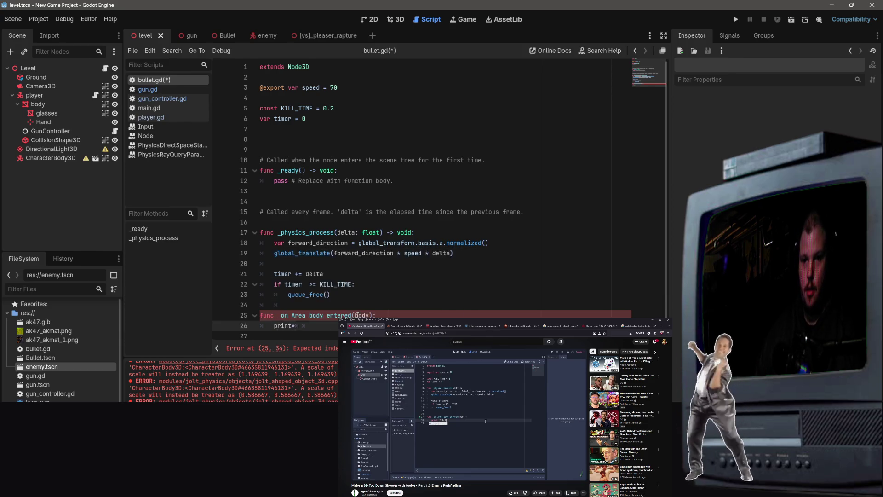
pyautogui.write("('hit")
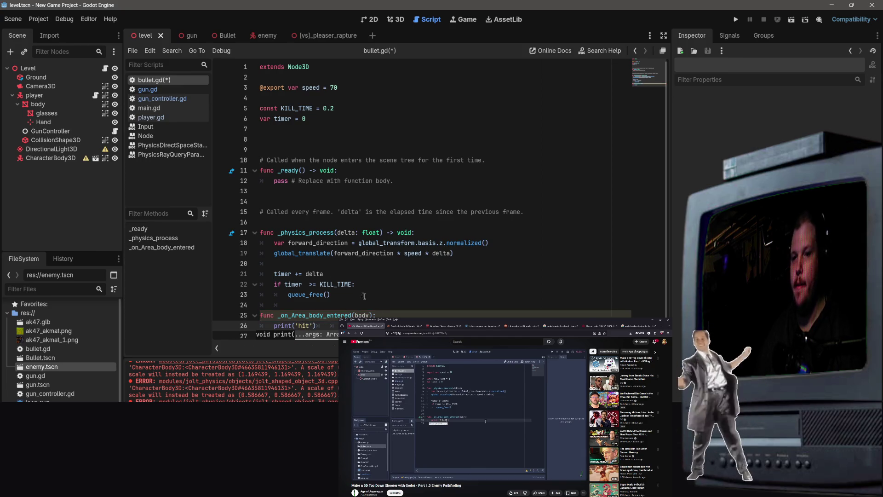
pyautogui.click(364, 295)
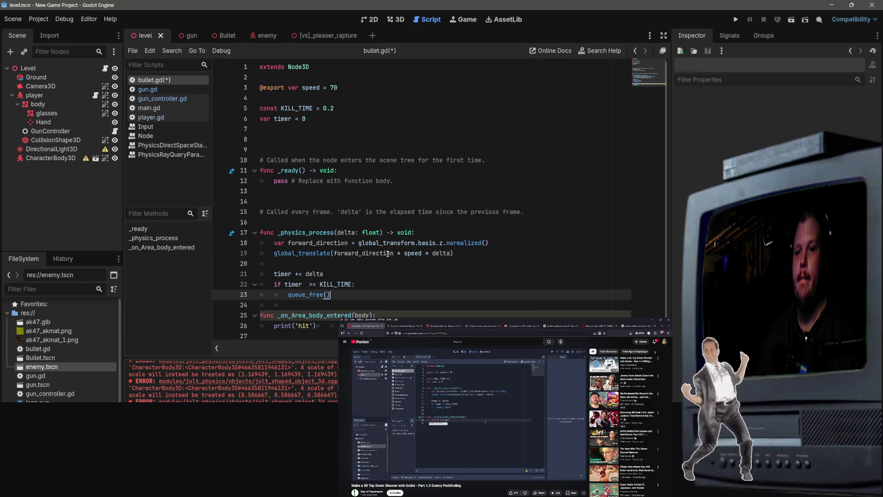
pyautogui.click(580, 438)
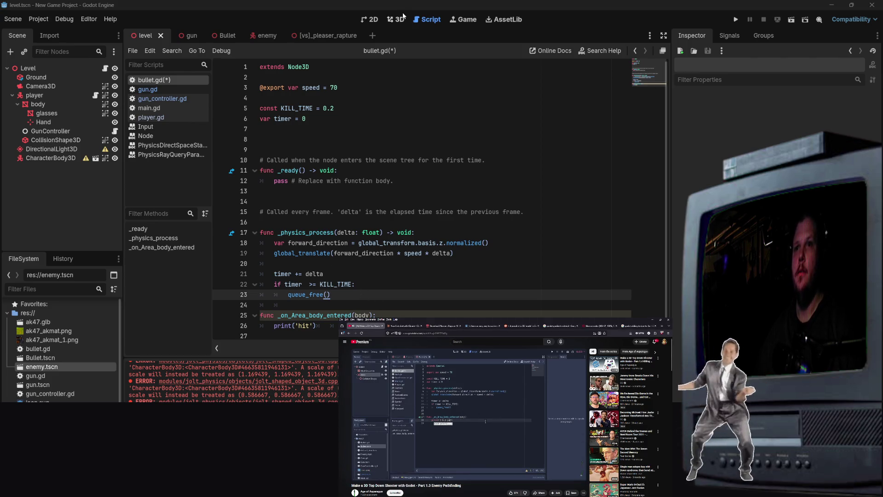
pyautogui.click(407, 284)
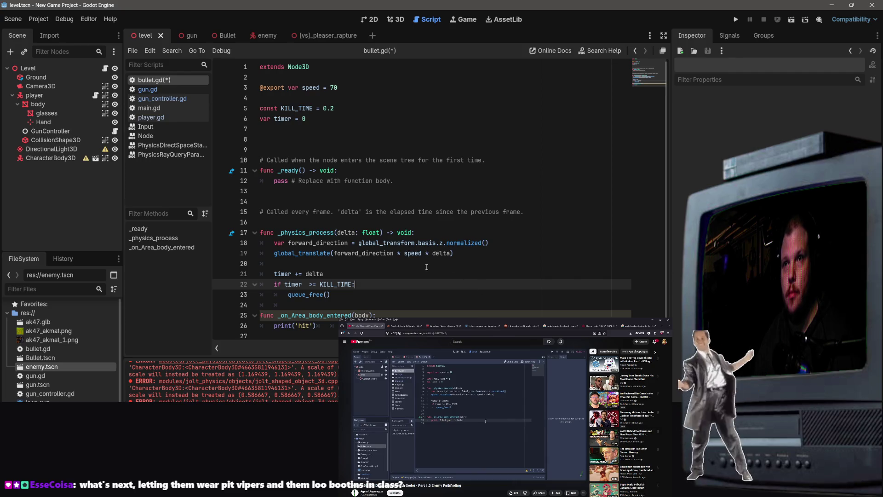
pyautogui.click(311, 325)
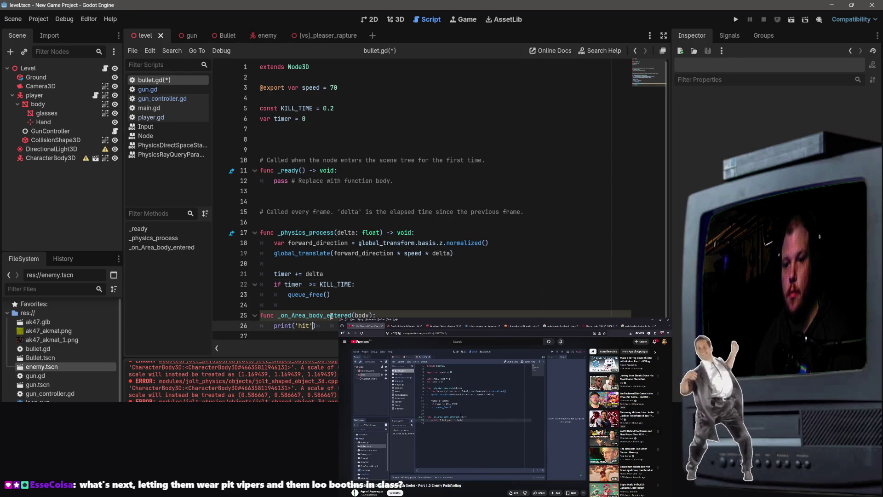
pyautogui.write(', body')
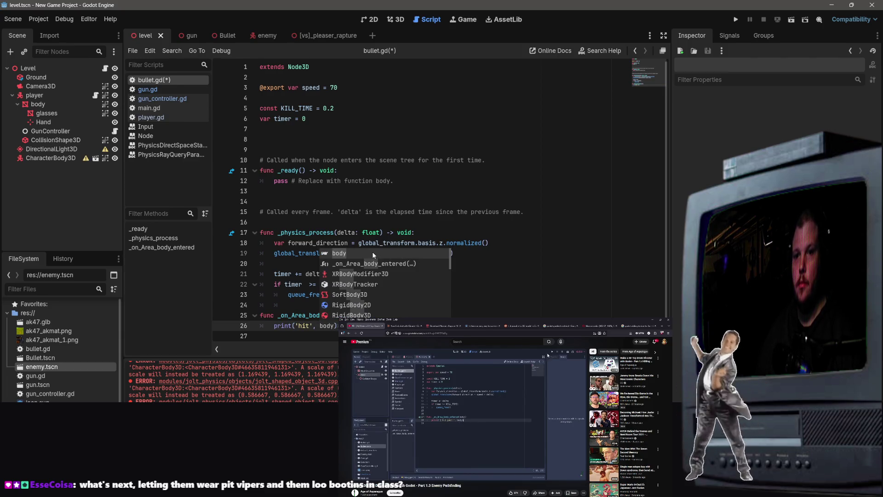
pyautogui.click(413, 182)
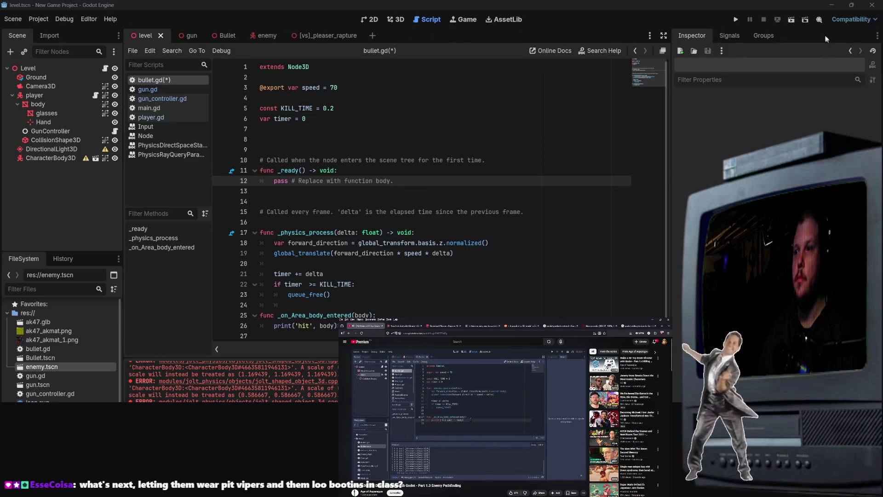
# - Run the level scene, fire six test shots, then jump to _on_Area_body_entered in bullet.gd
pyautogui.click(791, 19)
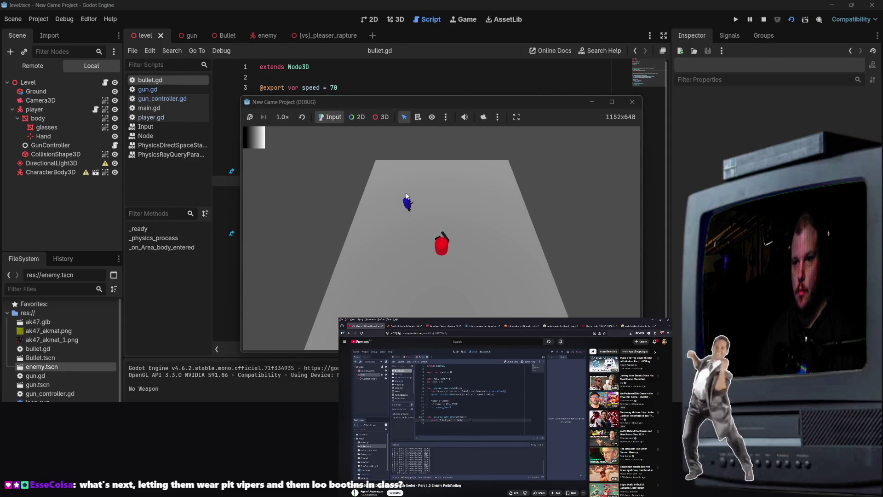
pyautogui.click(431, 210)
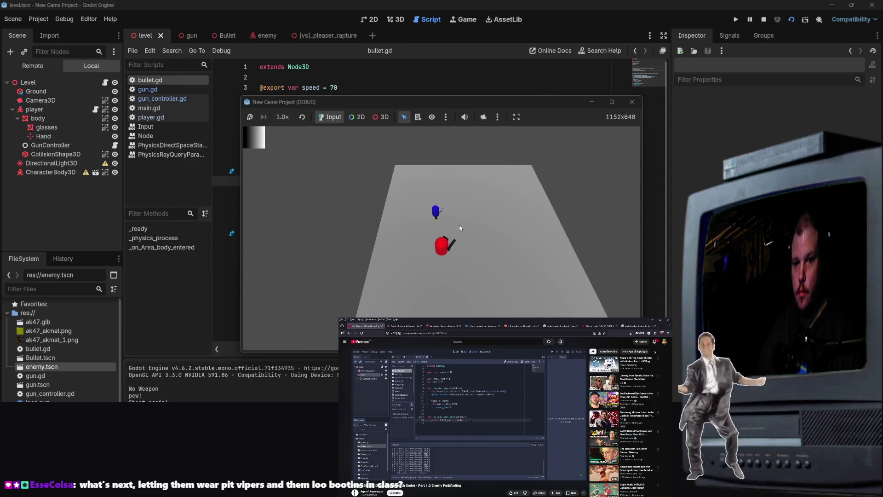
pyautogui.click(444, 221)
pyautogui.click(429, 217)
pyautogui.click(429, 216)
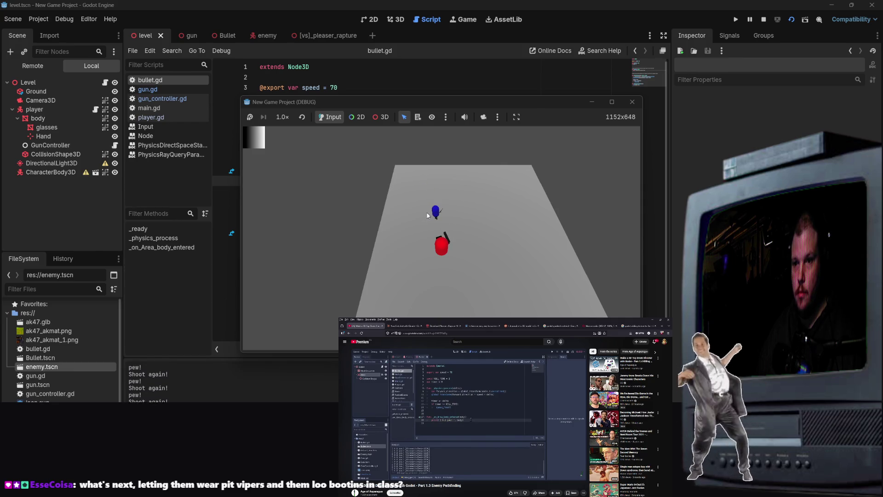
pyautogui.click(429, 215)
pyautogui.click(426, 217)
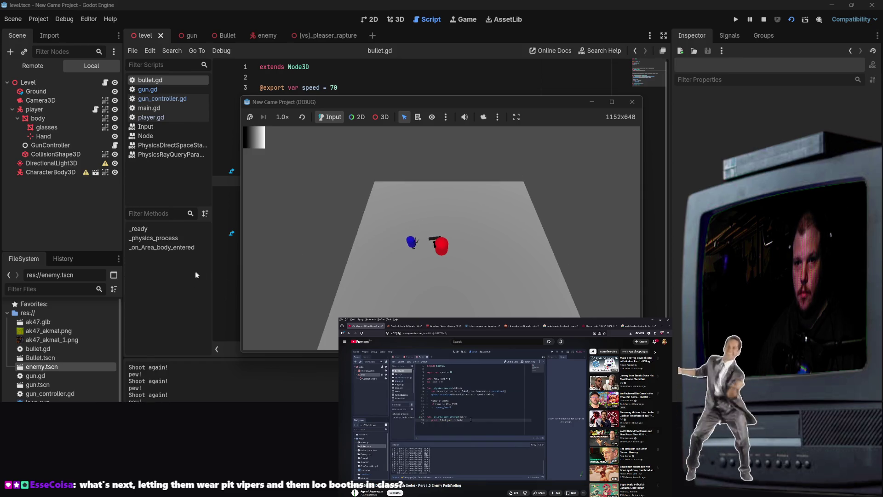
pyautogui.moveTo(348, 103); pyautogui.dragTo(432, 101)
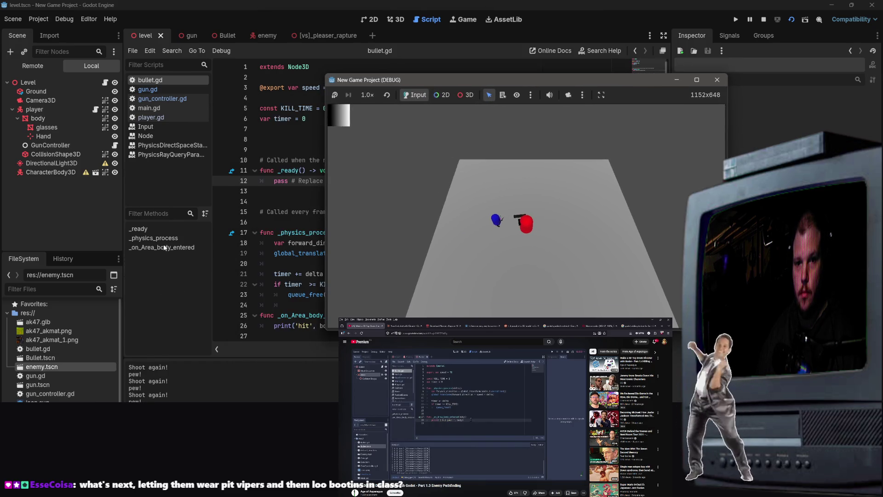
pyautogui.click(163, 248)
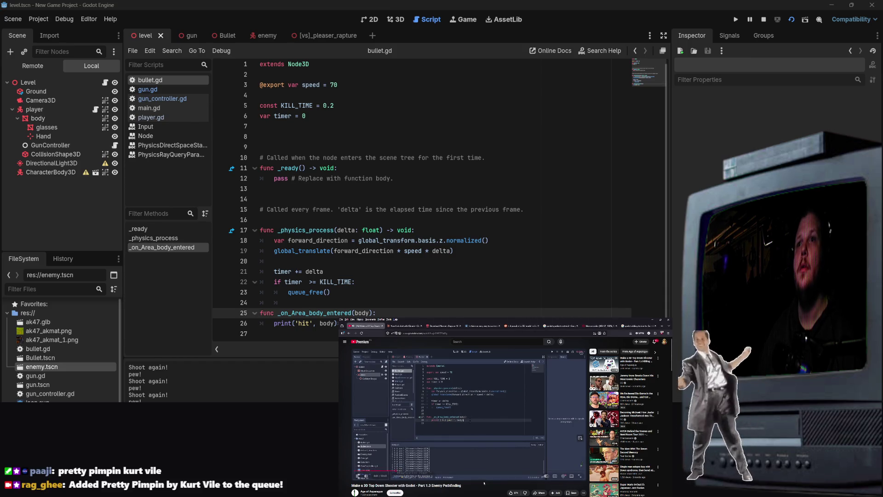
pyautogui.scroll(-5, 459, 414)
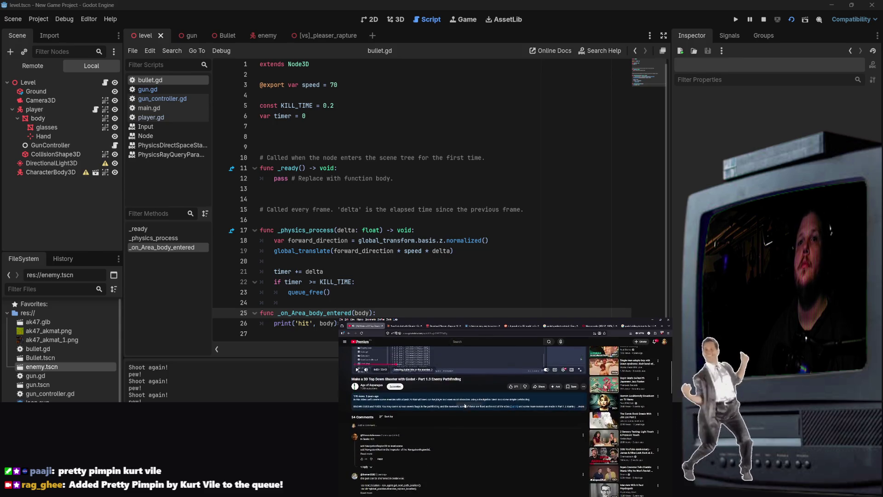
pyautogui.scroll(-2, 374, 458)
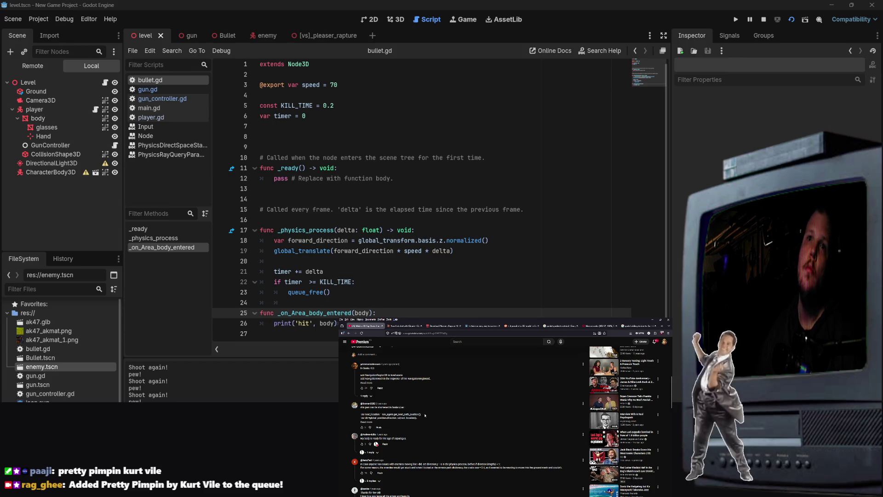
pyautogui.scroll(1, 384, 447)
pyautogui.click(366, 441)
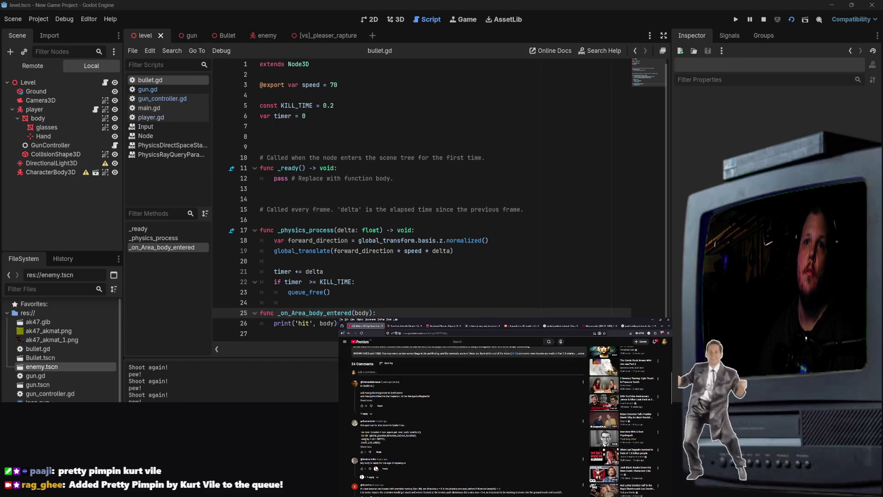
pyautogui.scroll(2, 405, 439)
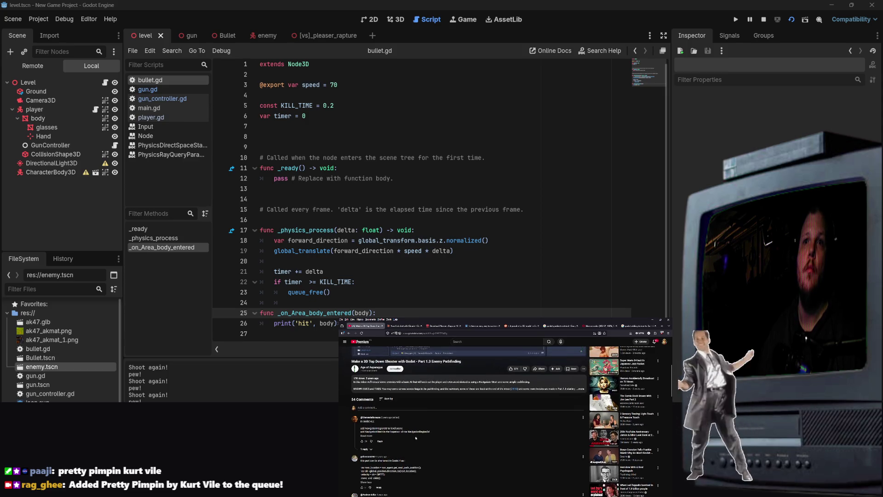
pyautogui.click(366, 436)
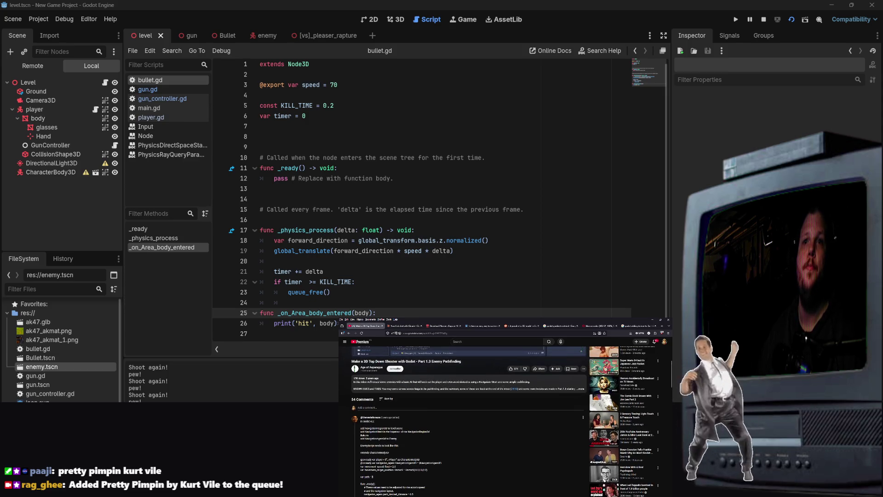
pyautogui.scroll(-2, 475, 483)
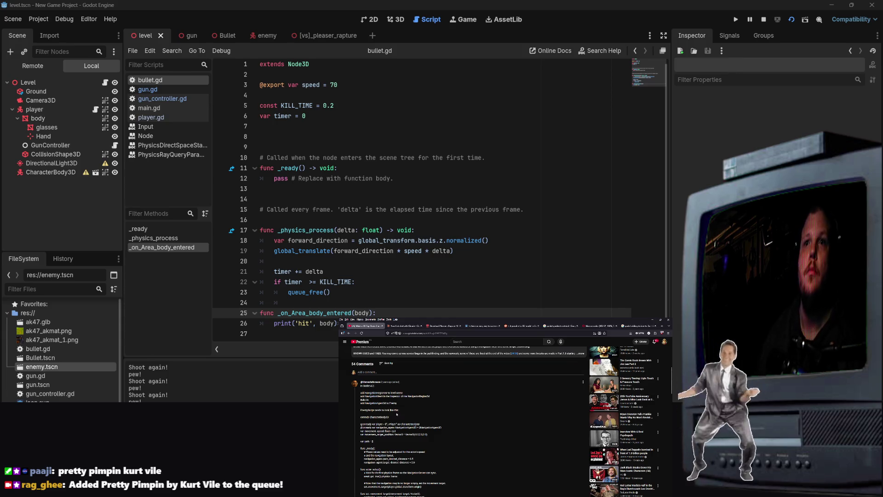
pyautogui.scroll(-5, 434, 412)
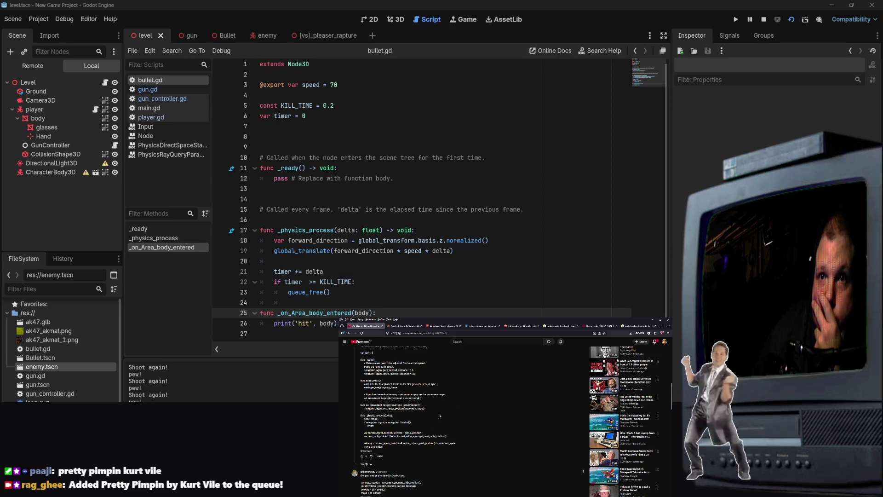
pyautogui.scroll(-5, 390, 440)
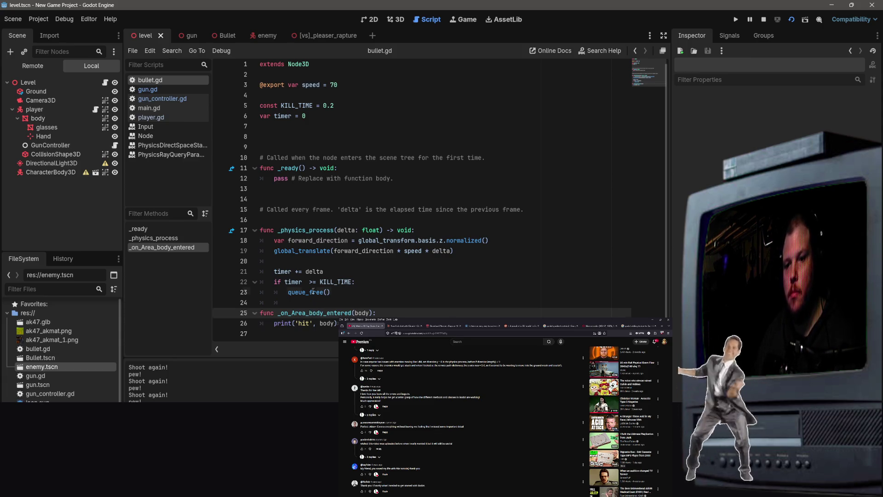
# - Delete and retype the body parameter on line 25, then go to the Bullet scene
pyautogui.click(324, 313)
pyautogui.moveTo(293, 313); pyautogui.dragTo(325, 313)
pyautogui.click(362, 313)
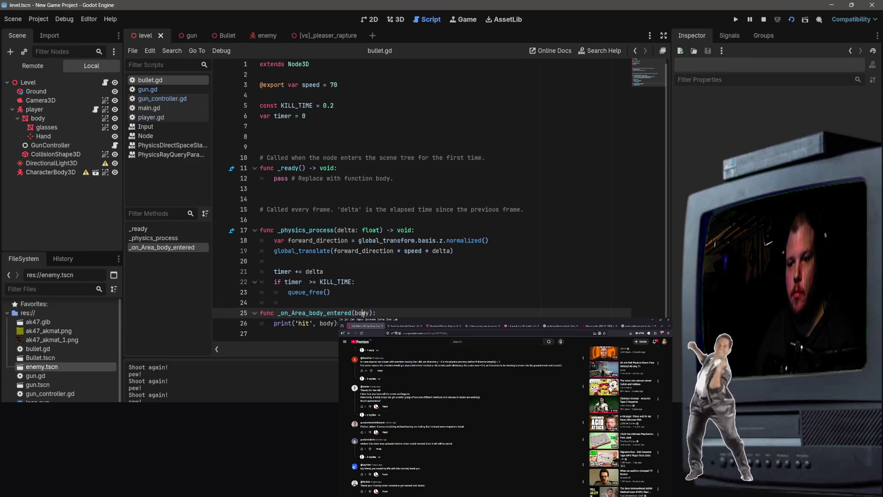
pyautogui.press('Delete')
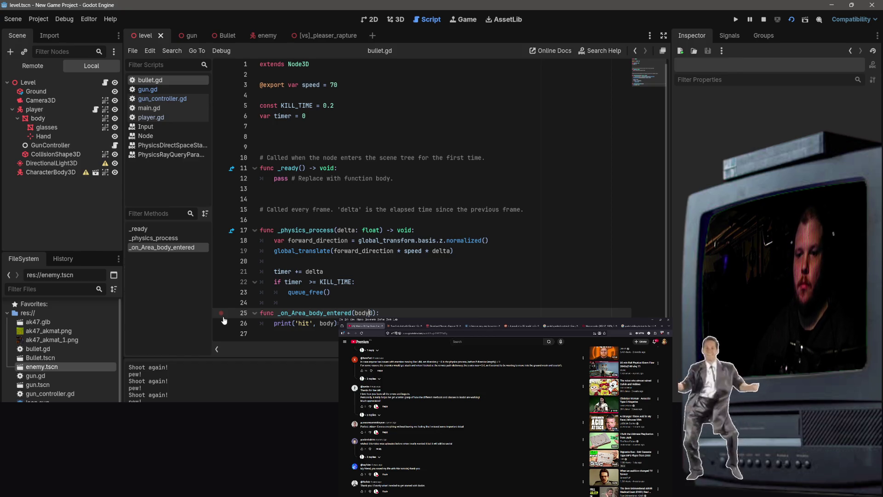
pyautogui.press('BackSpace')
pyautogui.press('BackSpace')
pyautogui.press('BackSpace')
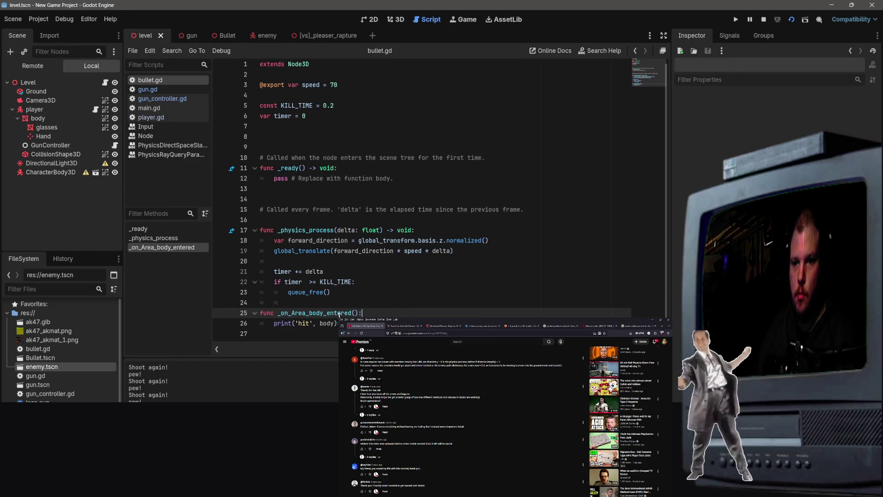
pyautogui.keyDown('shift'); pyautogui.click(334, 314); pyautogui.keyUp('shift')
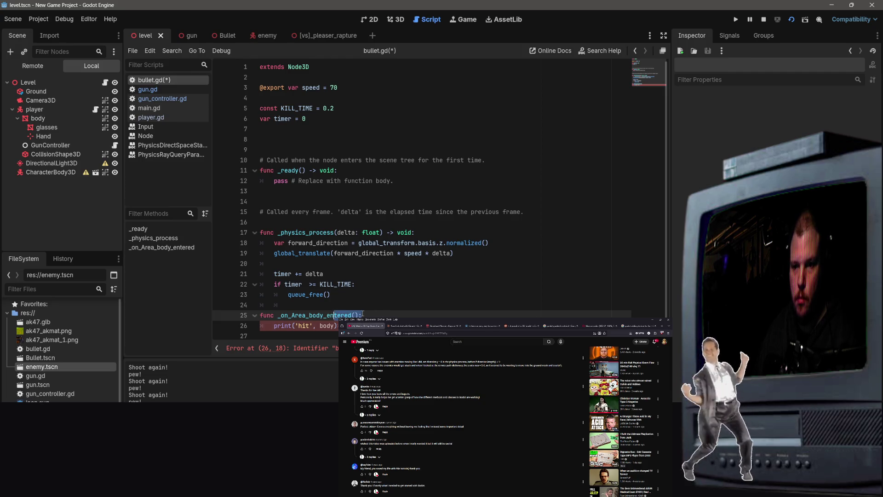
pyautogui.click(351, 314)
pyautogui.write('body')
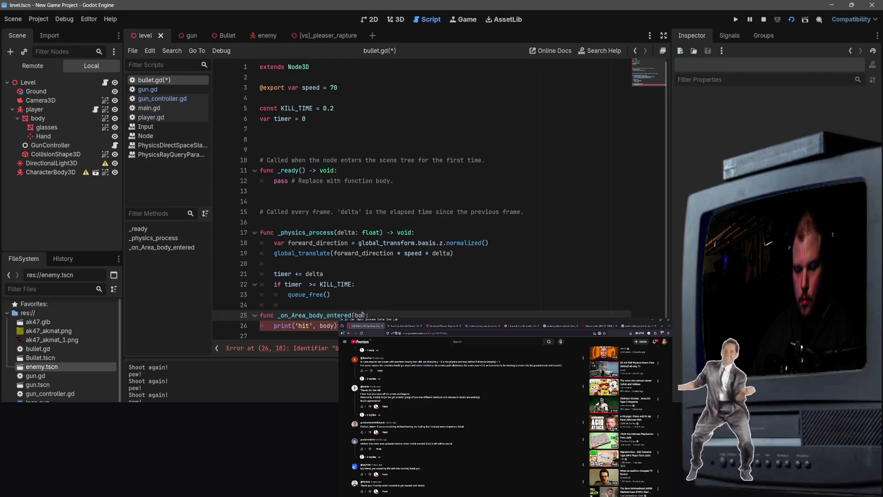
pyautogui.click(452, 226)
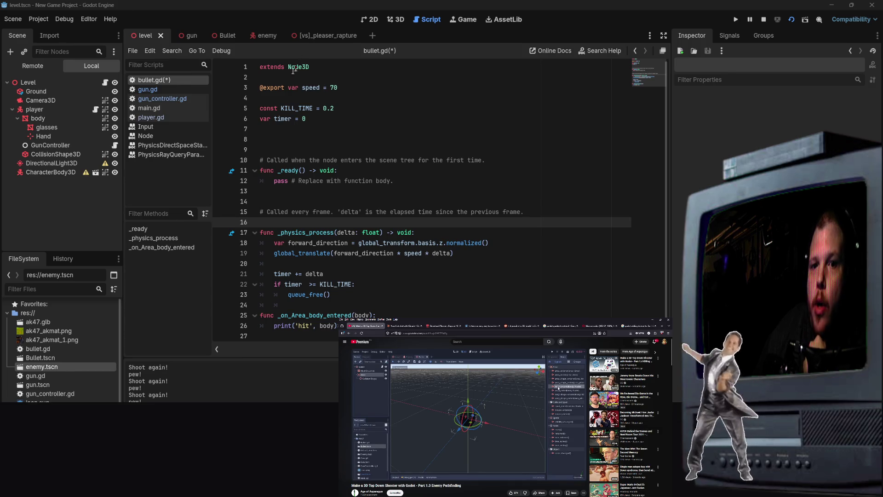
pyautogui.click(227, 35)
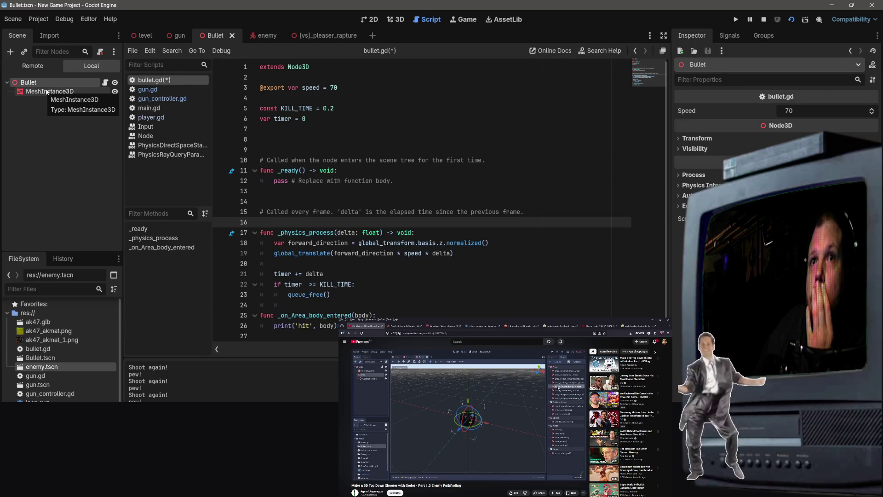
# - Right-click Bullet in the Scene dock and choose Add Child Node
pyautogui.rightClick(50, 119)
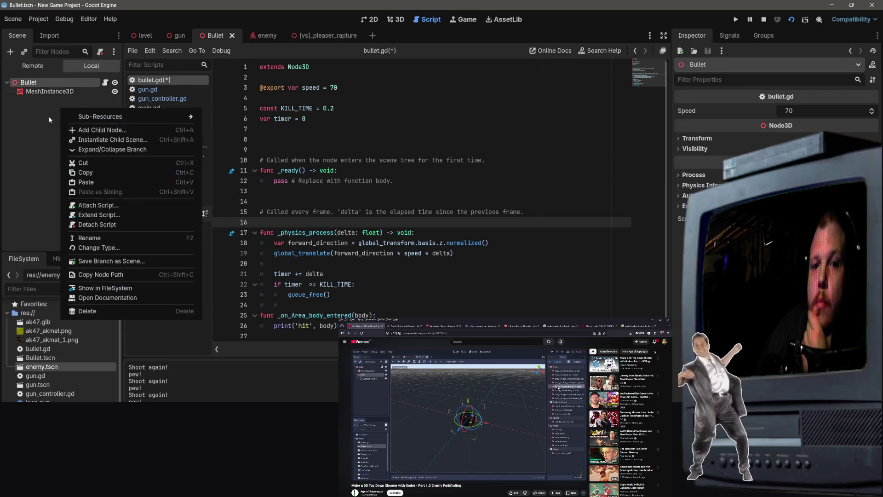
pyautogui.rightClick(58, 126)
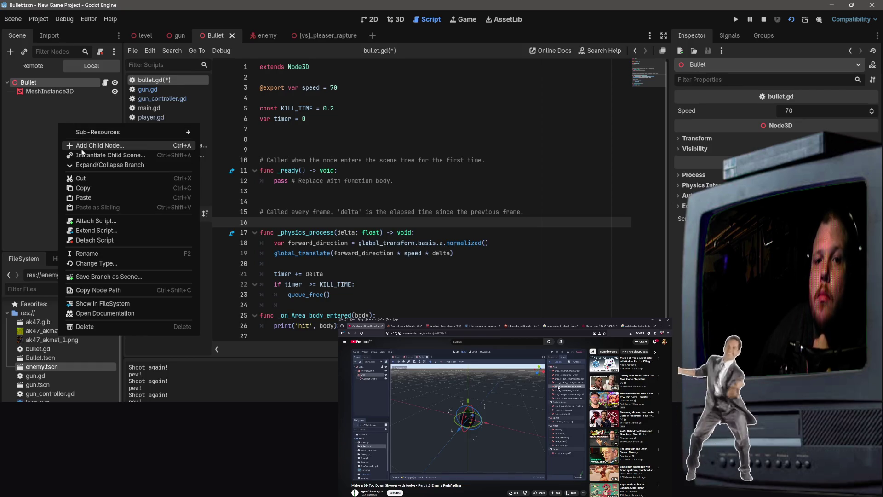
pyautogui.click(82, 150)
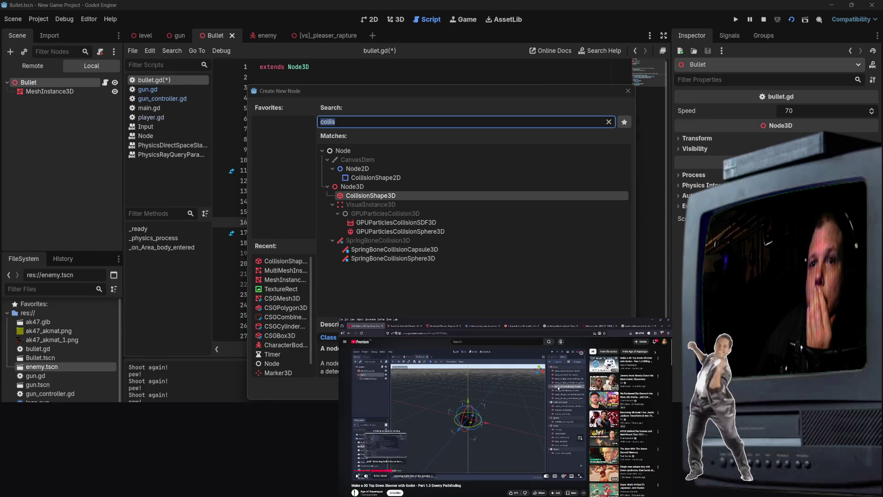
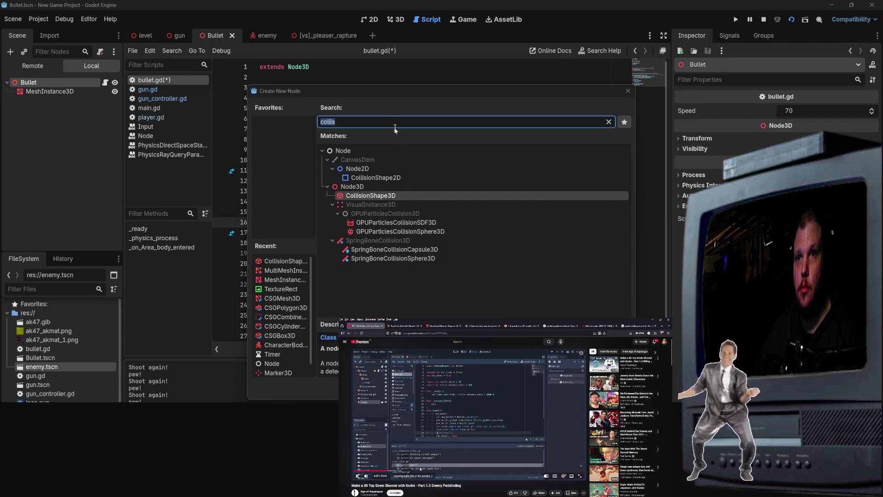
# - Replace the node search with 'area' and add an Area3D under the Bullet root
pyautogui.moveTo(327, 121); pyautogui.dragTo(310, 111)
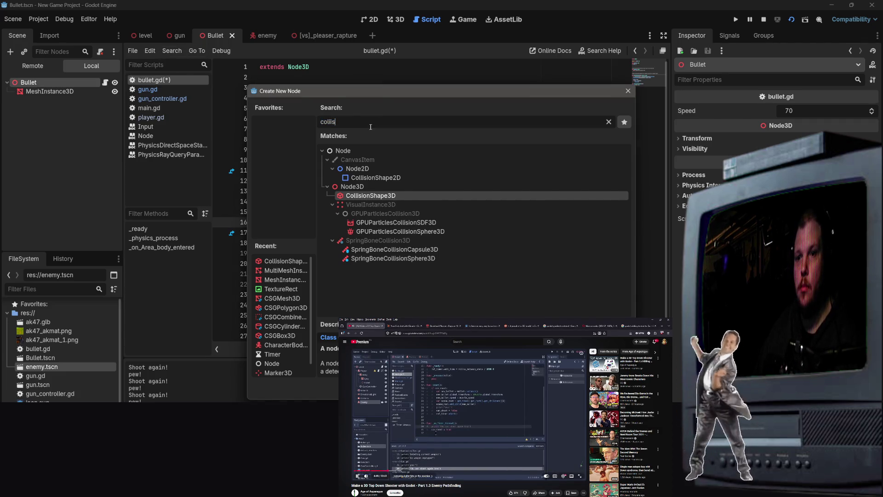
pyautogui.write('area')
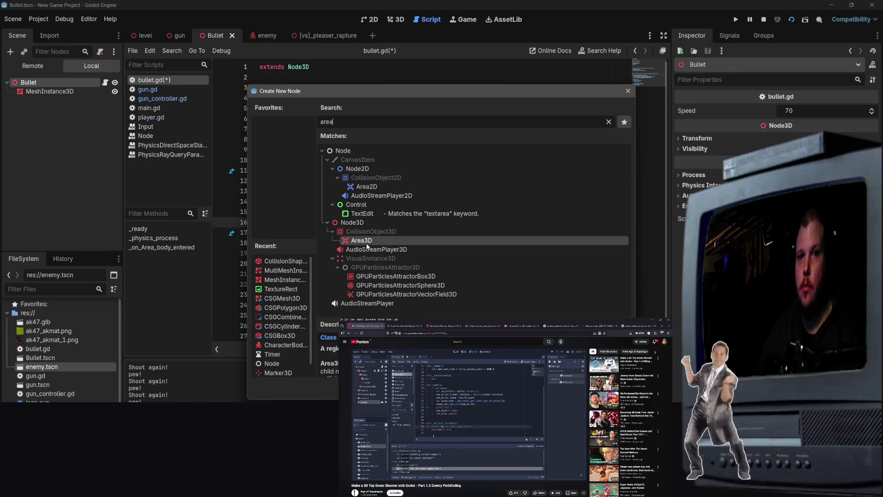
pyautogui.doubleClick(366, 244)
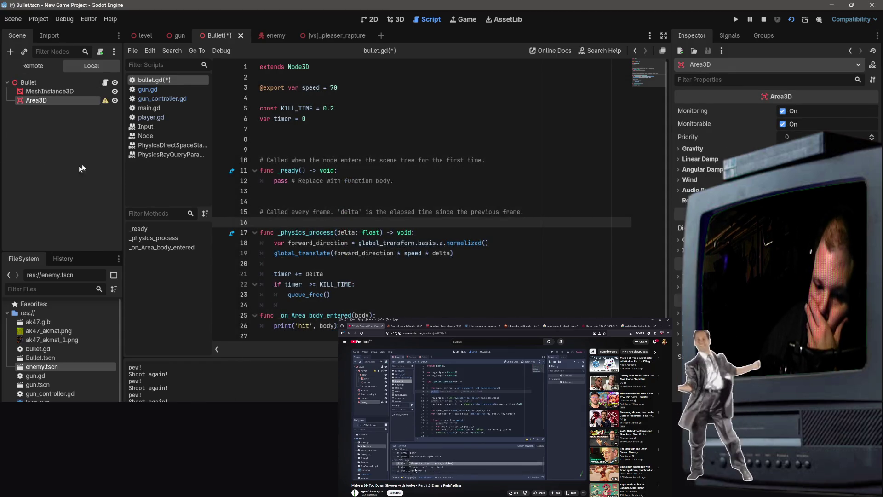
# - Show the bullet scene in the 3D viewport and orbit around the bullet
pyautogui.click(396, 21)
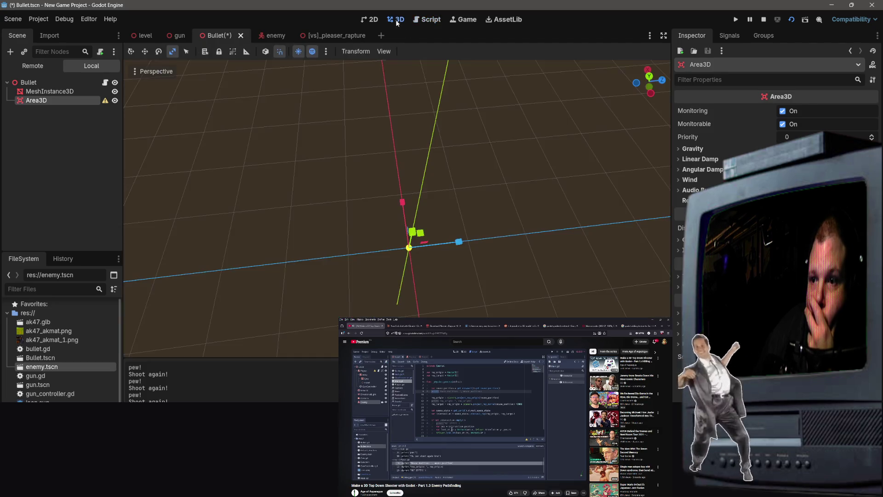
pyautogui.moveTo(459, 245)
pyautogui.mouseDown()
pyautogui.moveTo(439, 120)
pyautogui.moveTo(452, 267)
pyautogui.mouseUp()
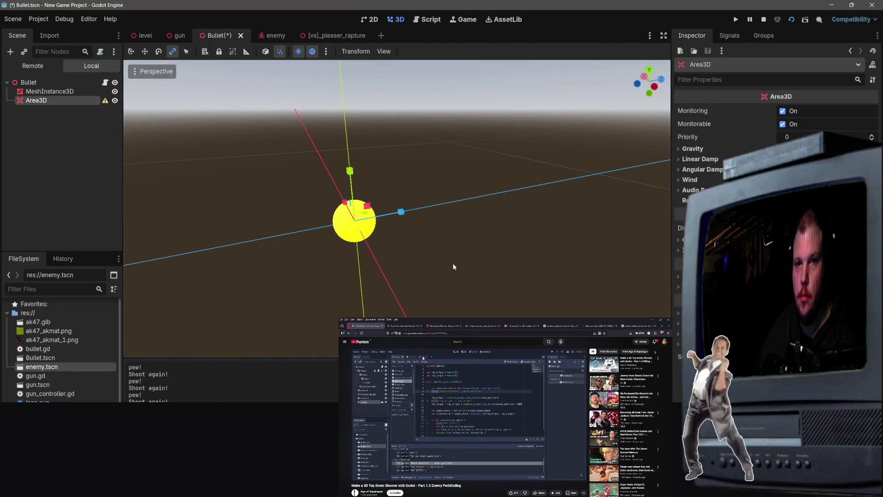
pyautogui.rightClick(422, 404)
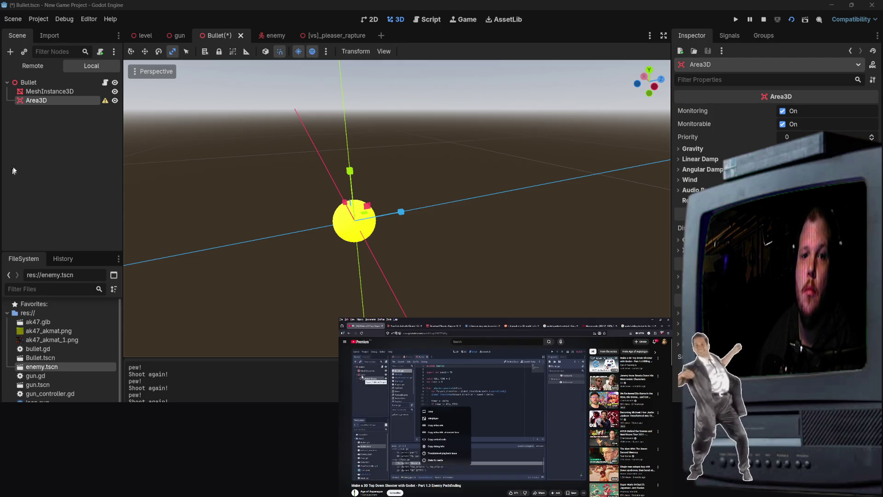
# - Add a CollisionShape3D child to Area3D via a 'collision' node search
pyautogui.rightClick(46, 100)
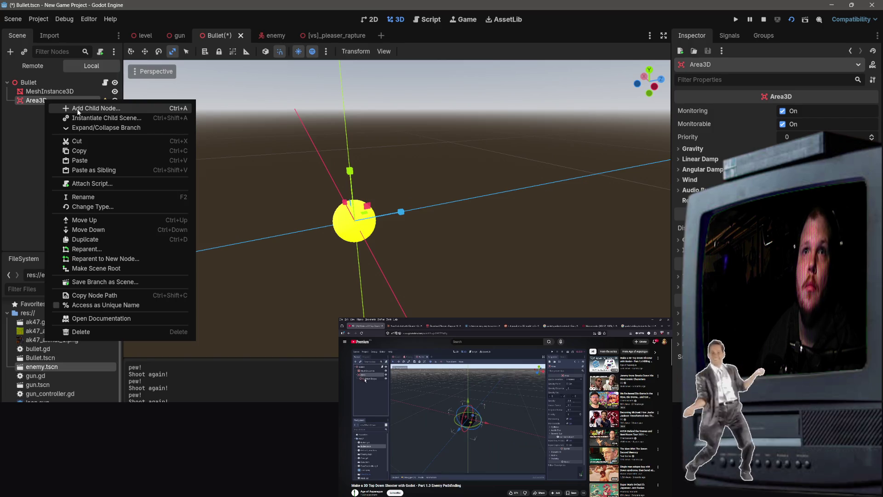
pyautogui.click(79, 108)
pyautogui.write('coll')
pyautogui.scroll(-1, 363, 167)
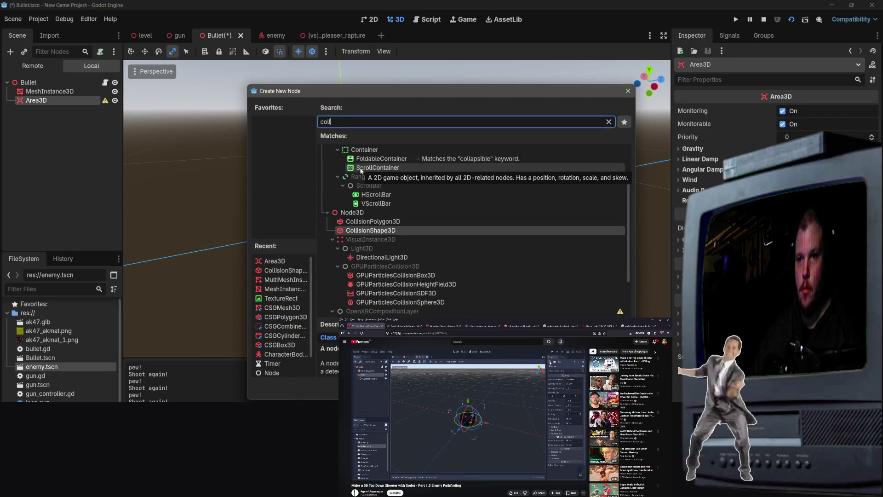
pyautogui.write('ision')
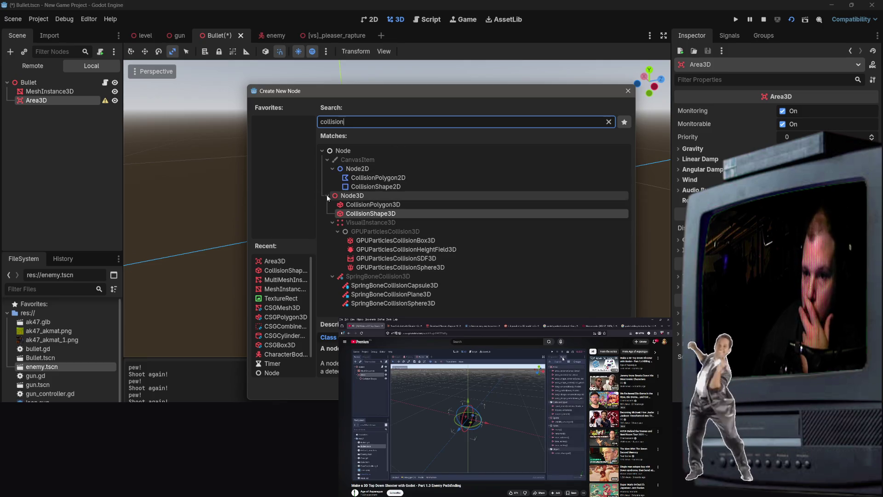
pyautogui.doubleClick(358, 214)
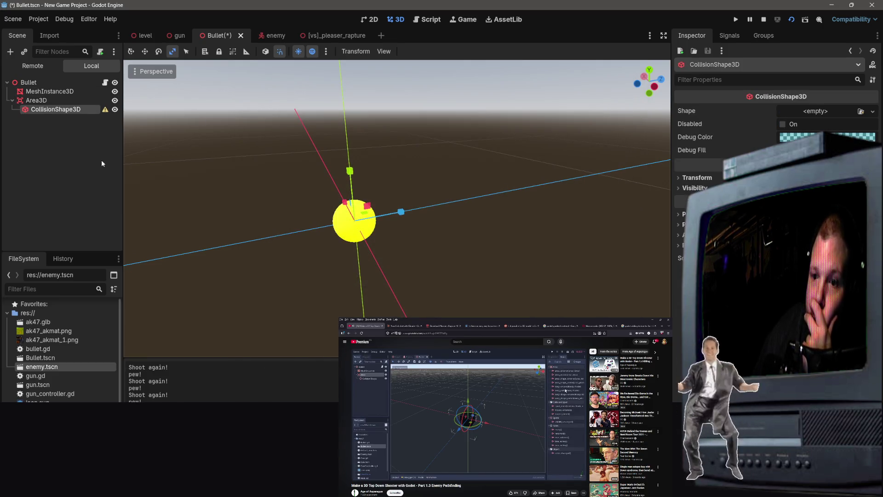
# - Set the CollisionShape3D's shape to a new SphereShape3D, keep its position centred, then select Area3D
pyautogui.click(813, 112)
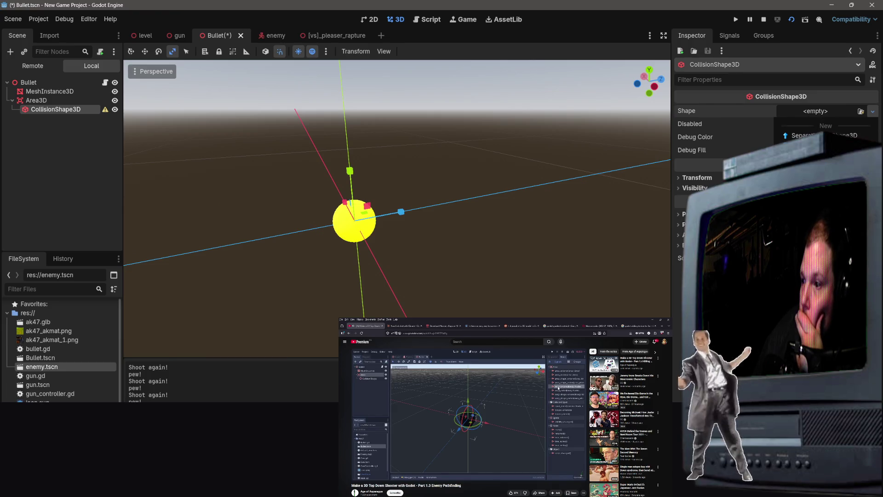
pyautogui.click(819, 145)
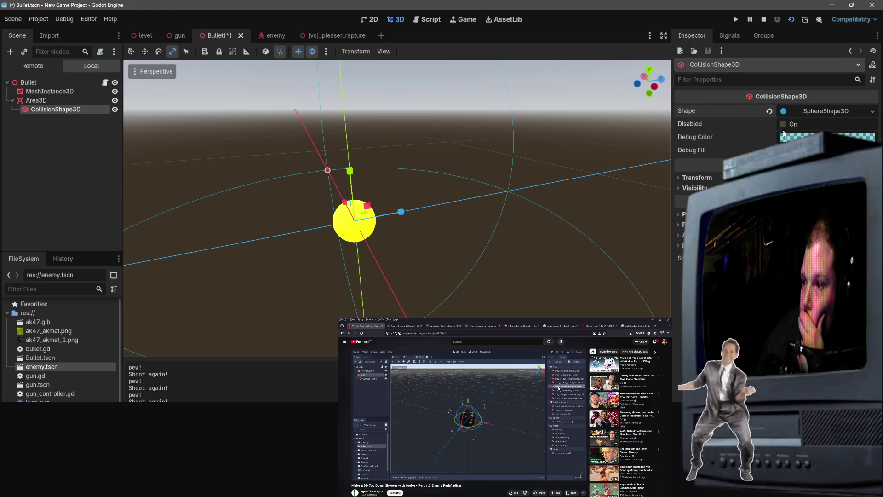
pyautogui.click(697, 177)
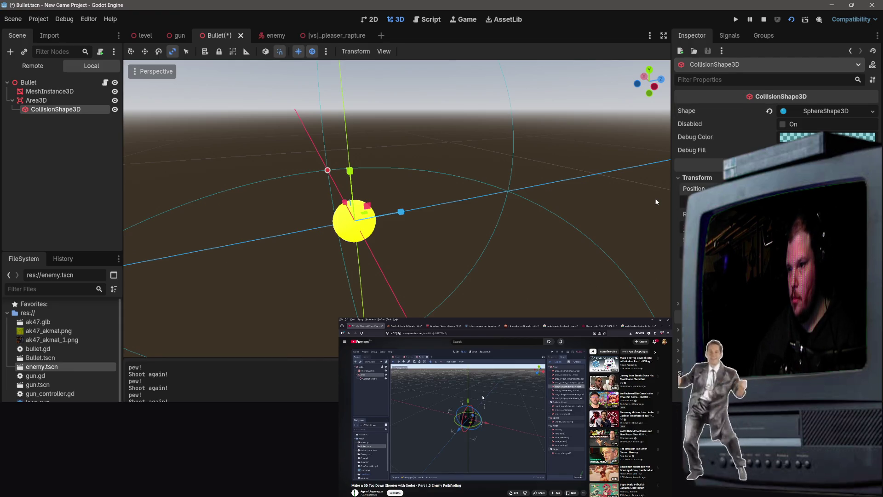
pyautogui.press('Return')
pyautogui.press('Return')
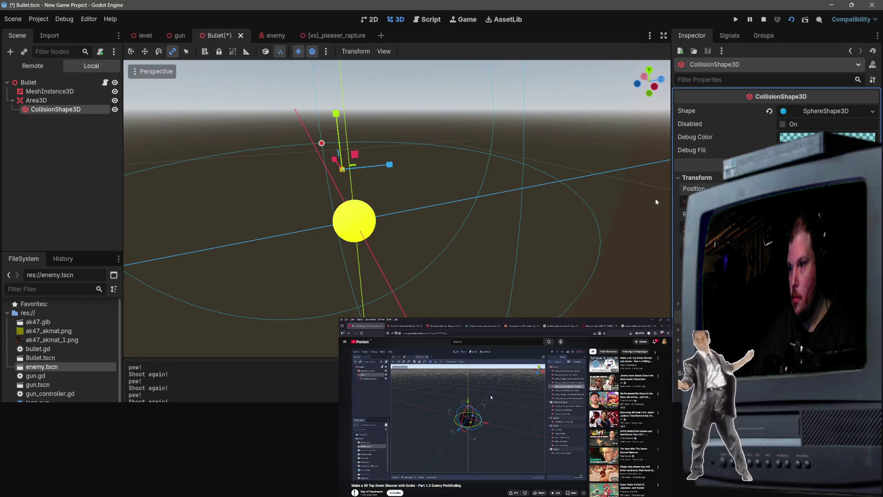
pyautogui.press('Return')
pyautogui.press('Return')
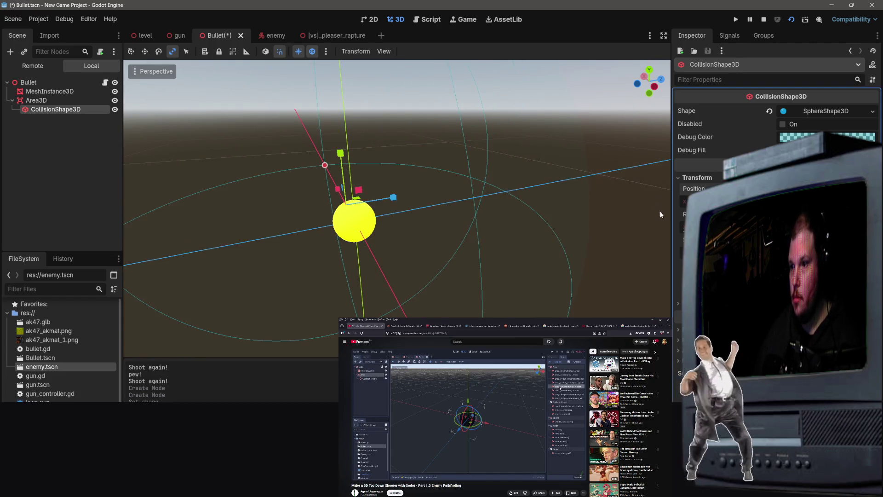
pyautogui.press('Return')
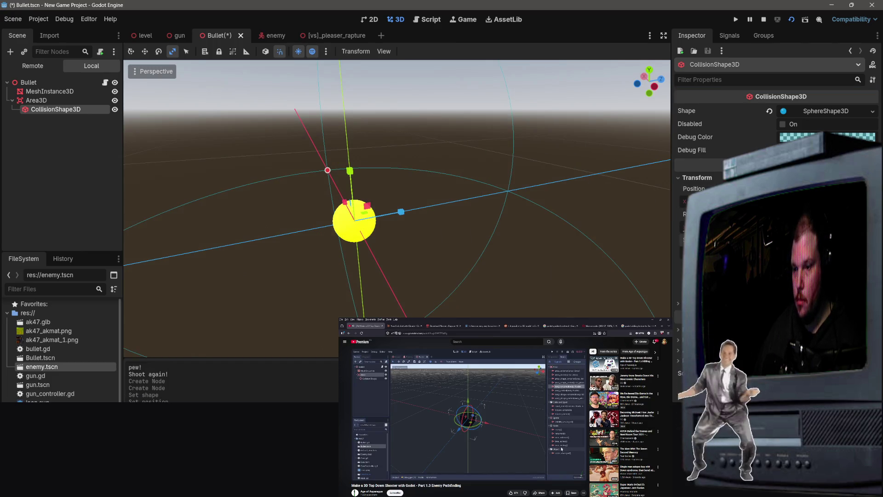
pyautogui.press('Return')
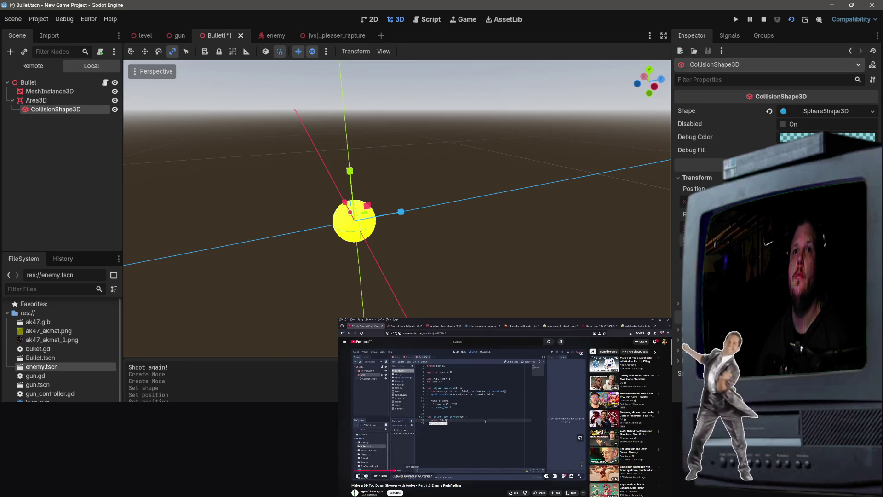
pyautogui.click(41, 100)
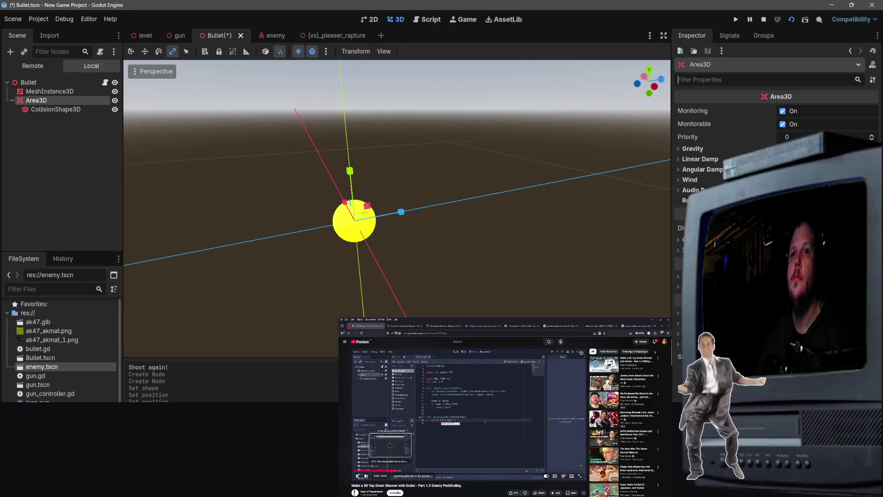
# - Connect Area3D's body_entered signal to the Bullet script, generating _on_area_3d_body_entered(body: Node3D)
pyautogui.click(389, 470)
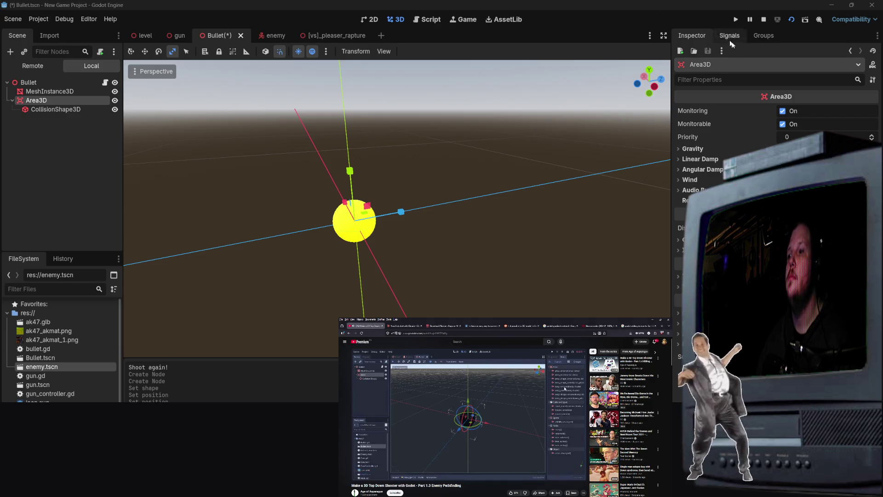
pyautogui.click(727, 36)
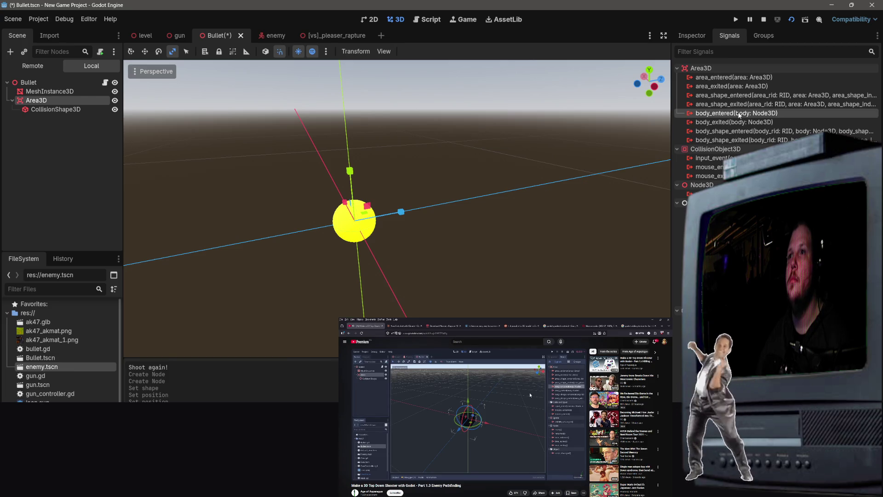
pyautogui.doubleClick(738, 113)
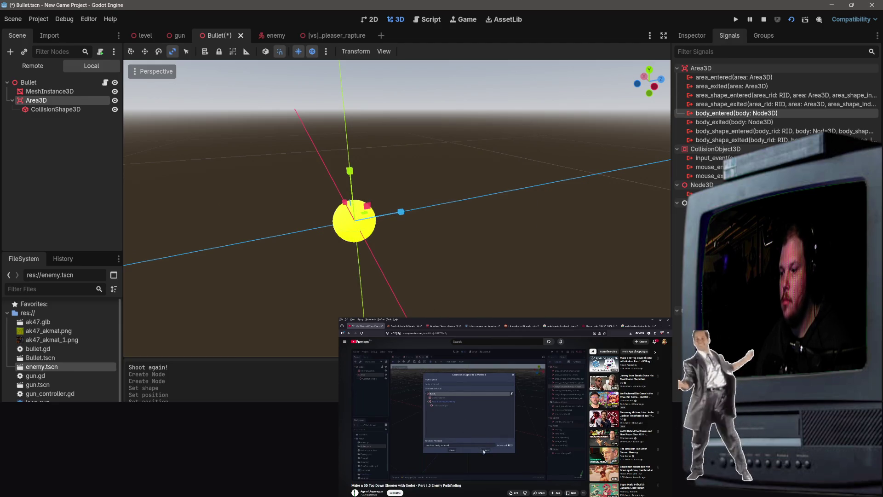
pyautogui.click(375, 212)
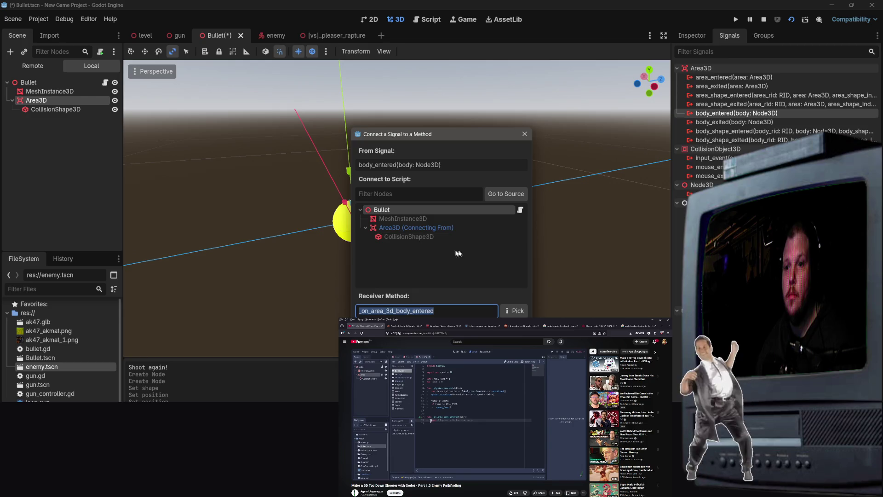
pyautogui.click(521, 213)
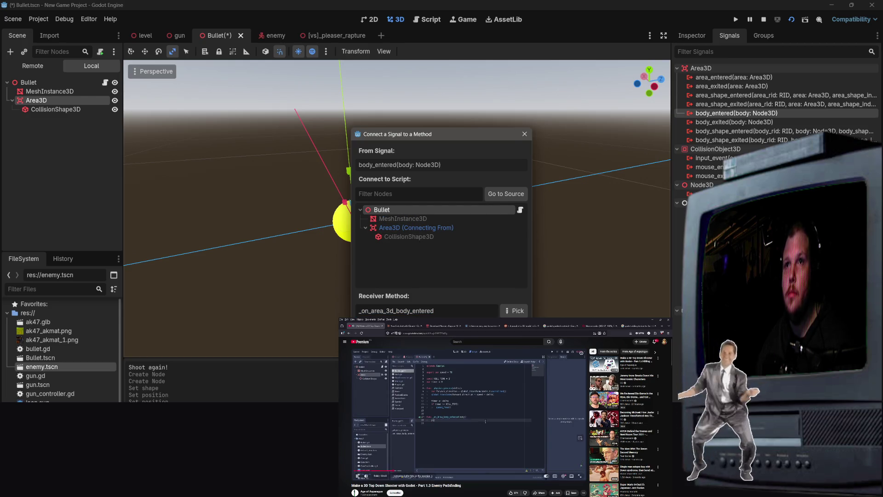
pyautogui.click(391, 470)
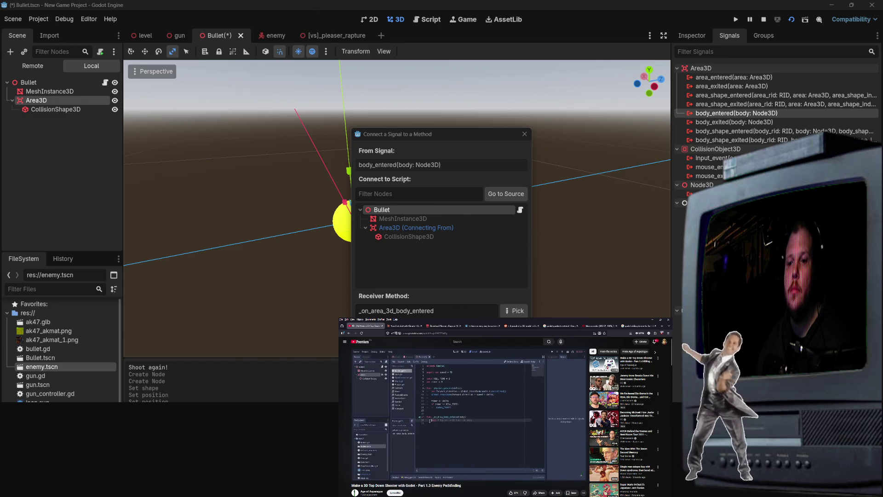
pyautogui.press('Return')
pyautogui.scroll(-2, 354, 287)
pyautogui.moveTo(349, 315); pyautogui.dragTo(299, 285)
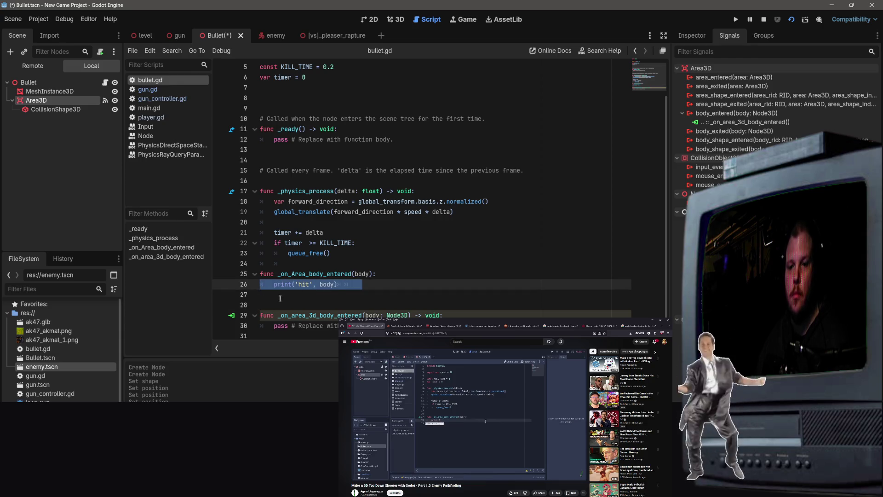
# - Undo the auto-generated handler and blank-line edits in bullet.gd
pyautogui.hotkey('ctrl', 'z')
pyautogui.press('Return')
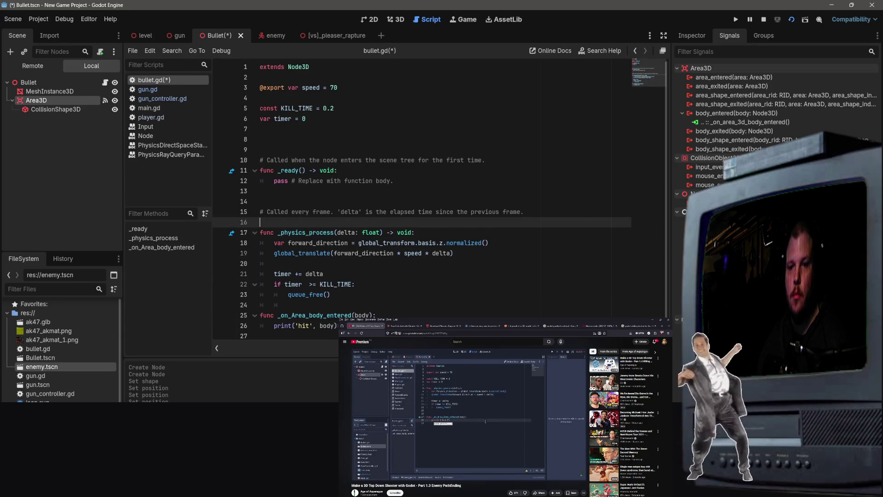
pyautogui.hotkey('ctrl', 'z')
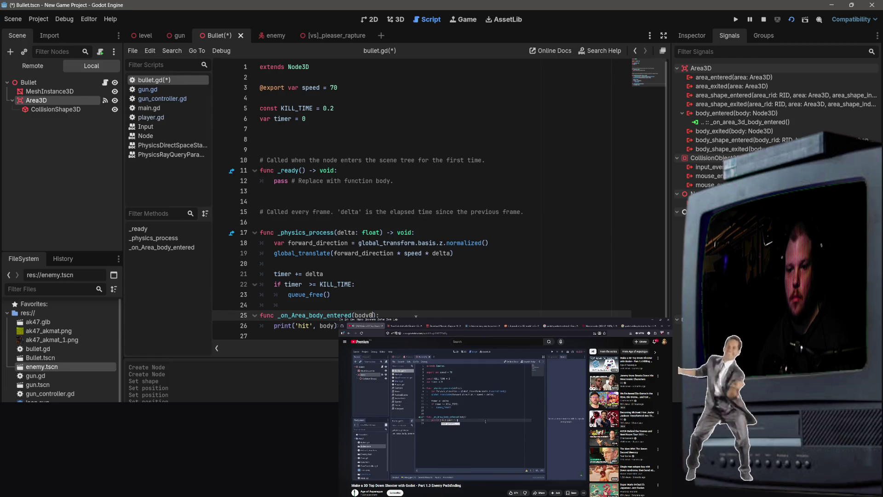
pyautogui.hotkey('ctrl', 'z')
pyautogui.click(426, 294)
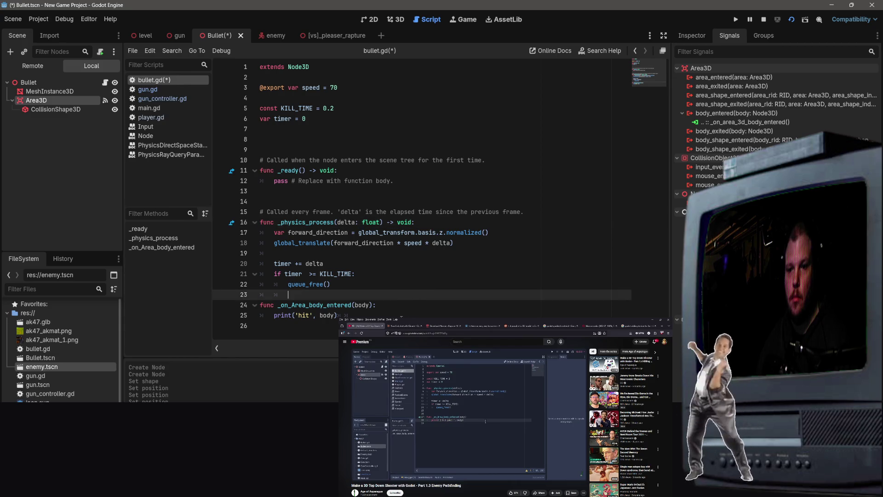
# - Disconnect body_entered from its old handler in the Signals dock
pyautogui.click(709, 121)
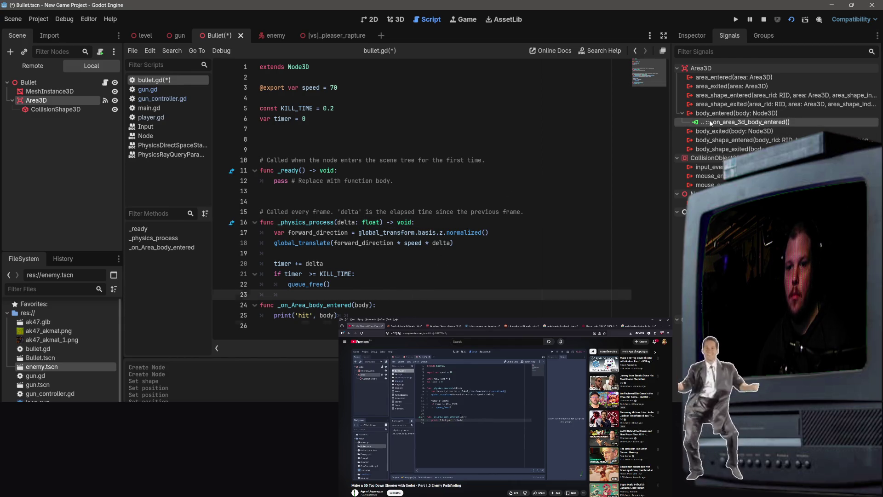
pyautogui.doubleClick(709, 121)
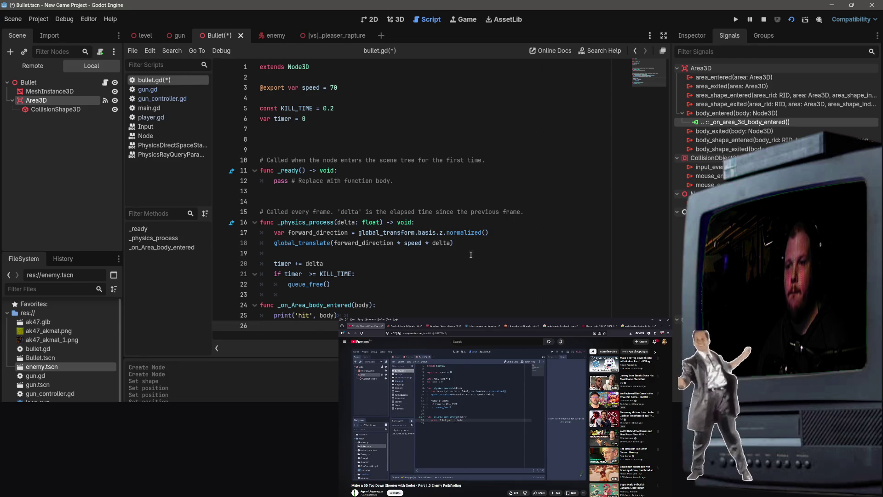
pyautogui.click(471, 255)
pyautogui.rightClick(702, 124)
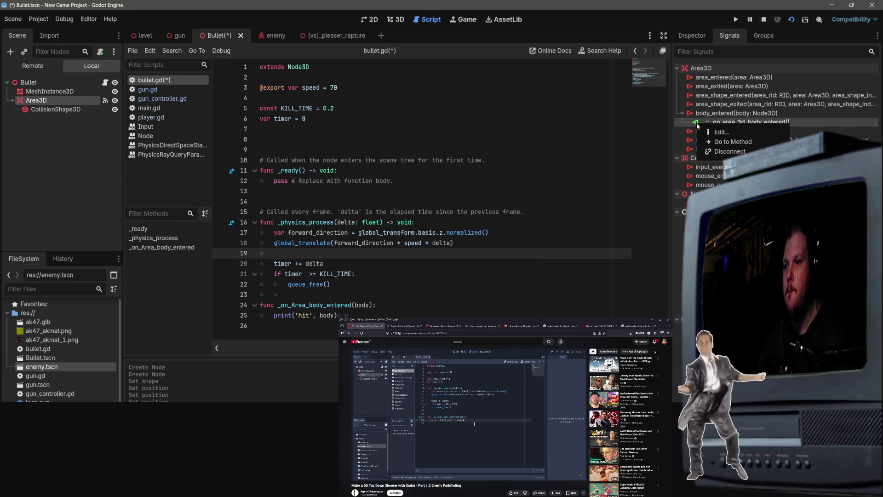
pyautogui.click(728, 152)
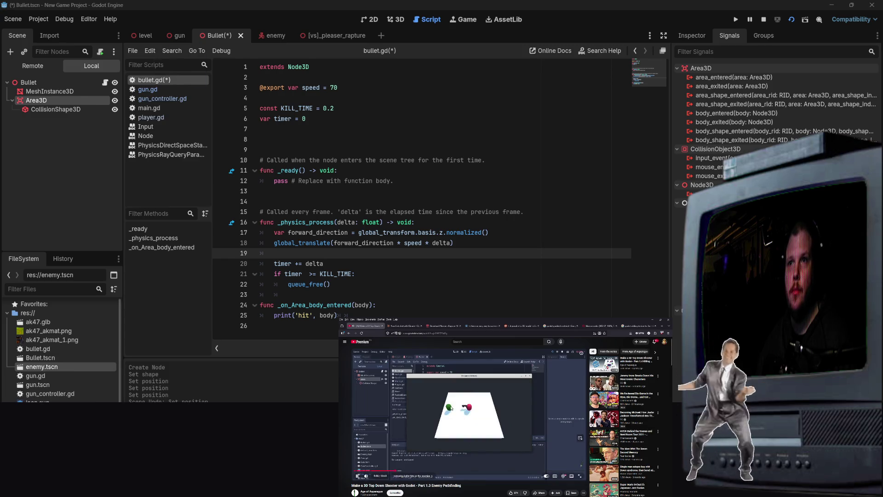
# - Reconnect Area3D's body_entered to a new handler, then undo the auto-added function text
pyautogui.click(84, 112)
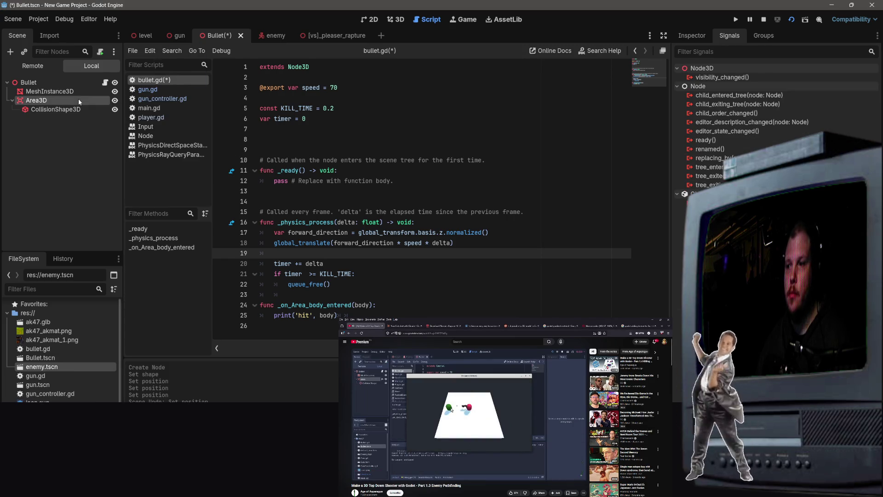
pyautogui.click(79, 99)
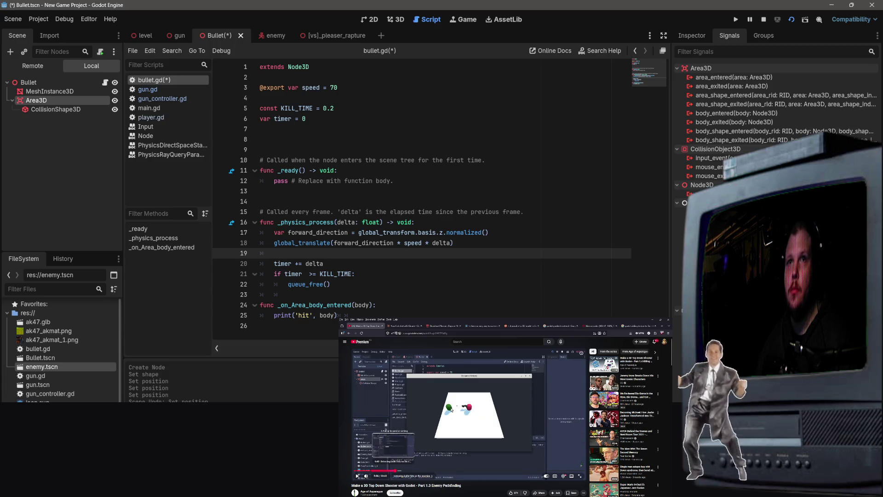
pyautogui.doubleClick(749, 115)
pyautogui.doubleClick(440, 209)
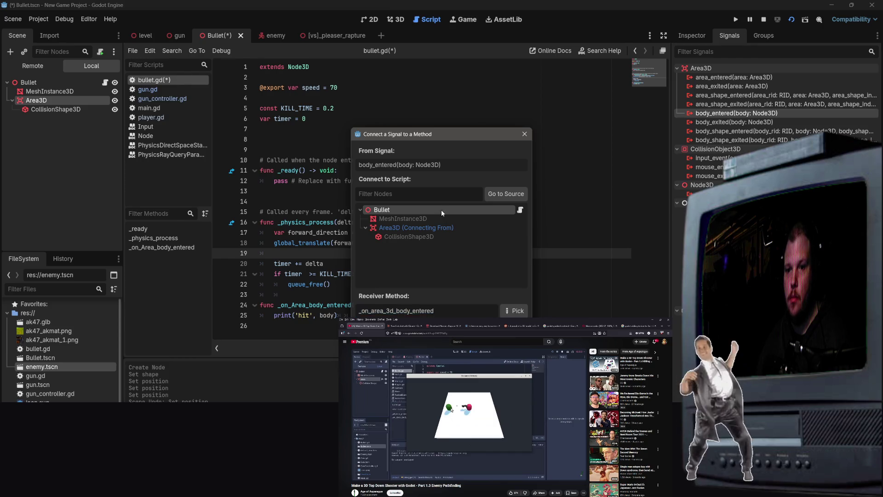
pyautogui.click(356, 285)
pyautogui.moveTo(356, 285); pyautogui.dragTo(272, 287)
pyautogui.hotkey('ctrl', 'z')
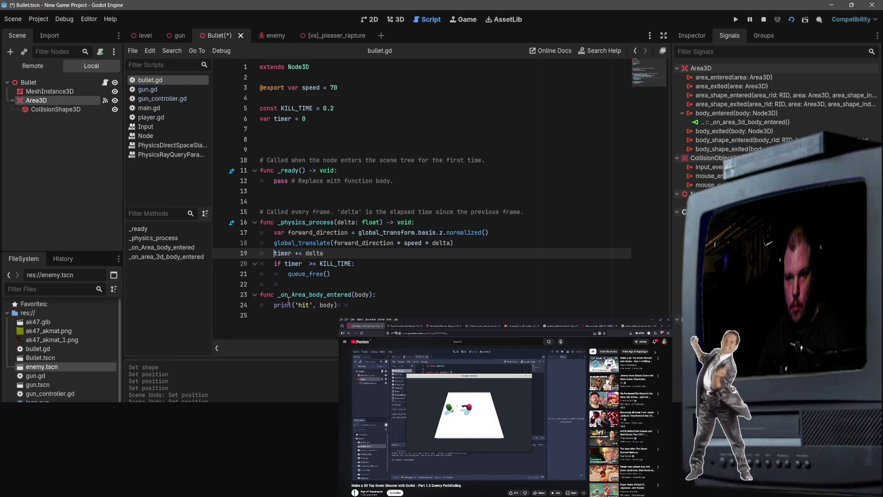
pyautogui.click(390, 303)
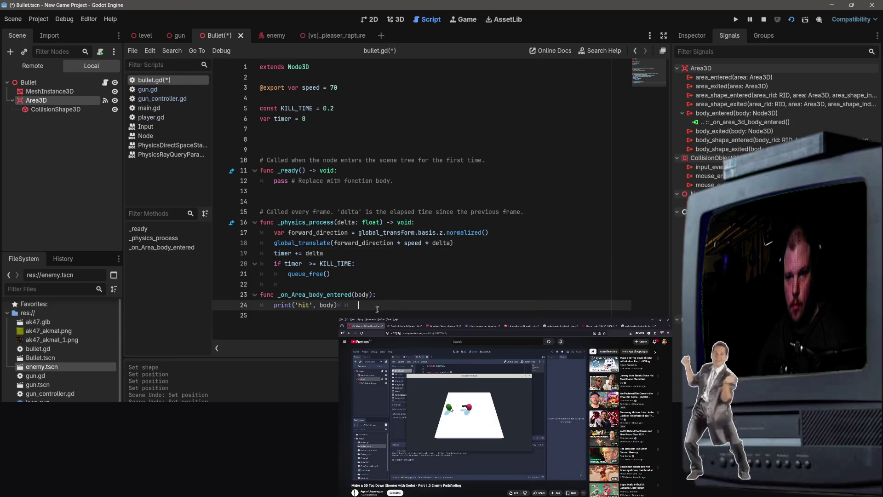
pyautogui.hotkey('ctrl', 'z')
pyautogui.hotkey('ctrl', 'z')
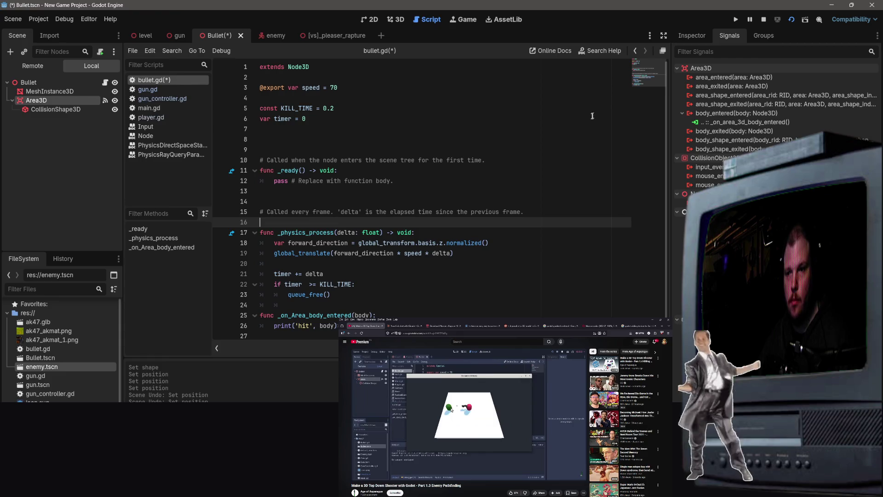
# - Disconnect once more and reconnect body_entered to _on_area_3d_body_entered
pyautogui.rightClick(699, 122)
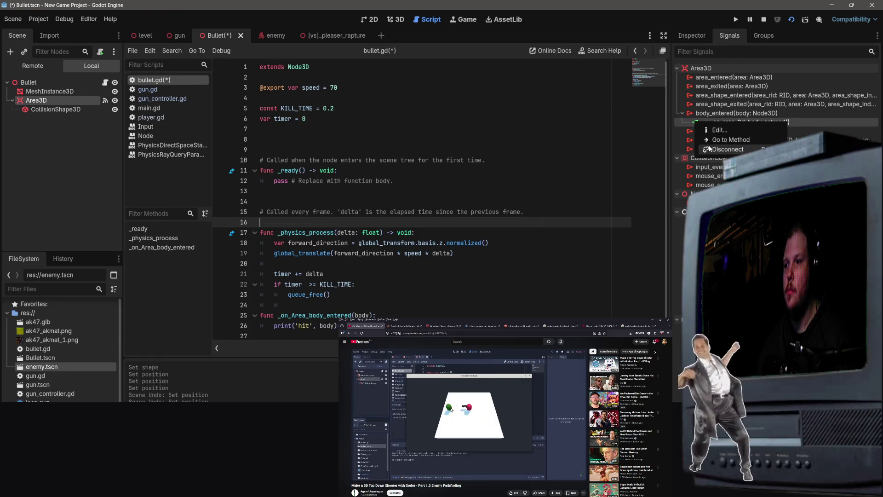
pyautogui.click(726, 149)
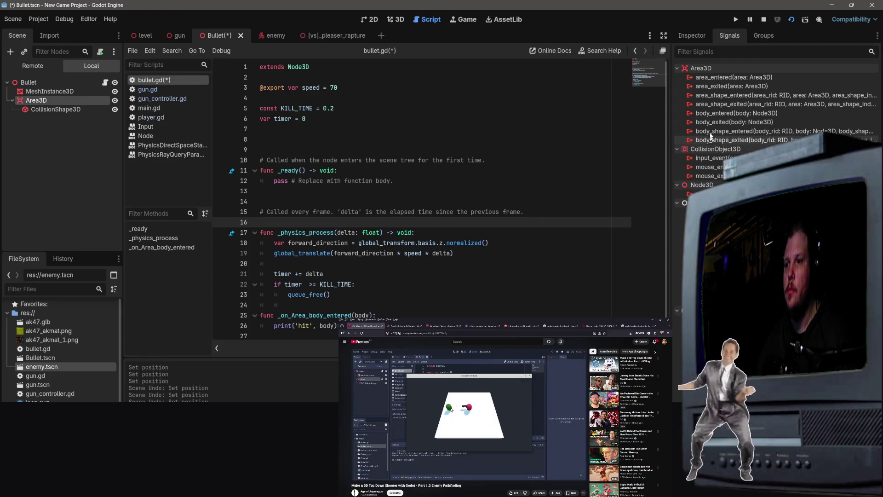
pyautogui.doubleClick(728, 117)
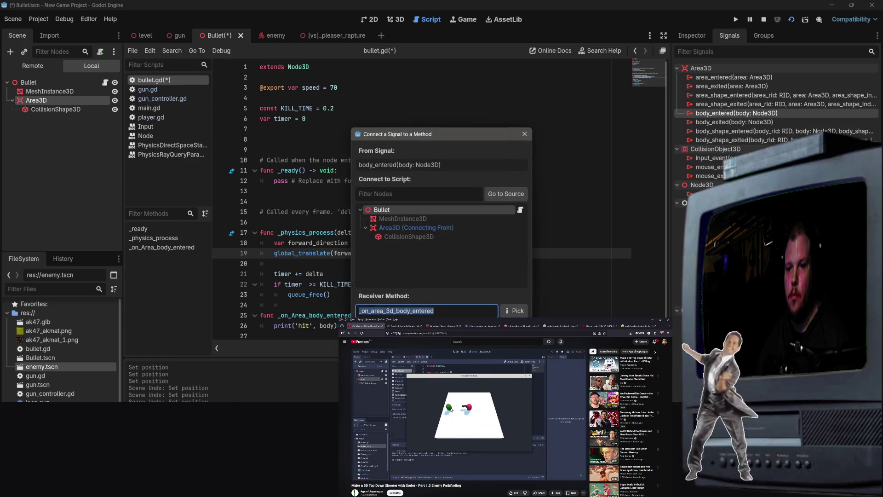
pyautogui.press('Return')
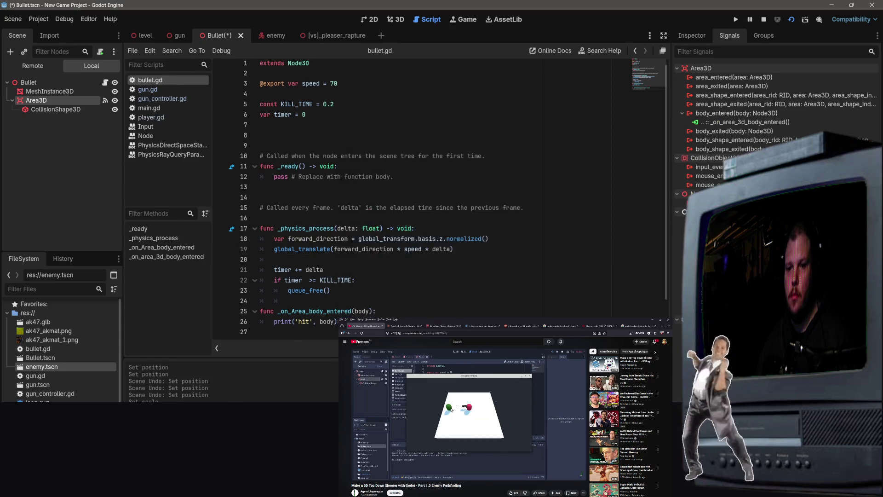
# - Replace pass in _on_area_3d_body_entered with print('hit', body)
pyautogui.click(362, 283)
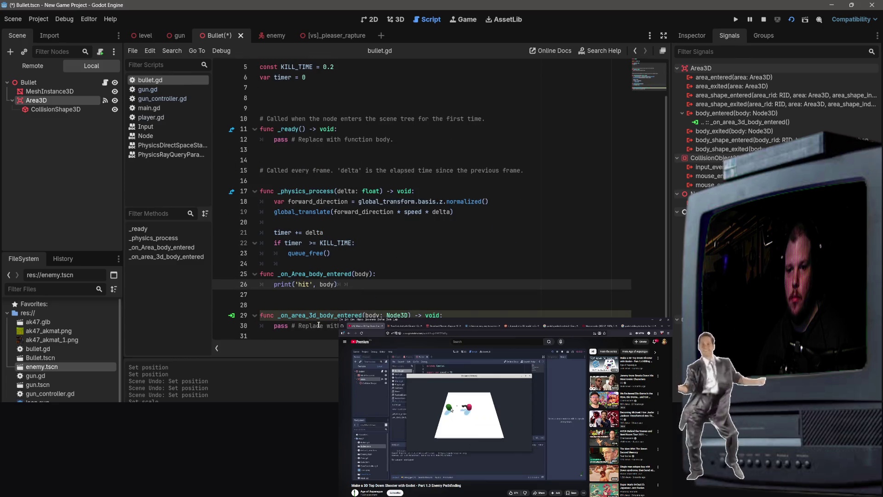
pyautogui.click(395, 326)
pyautogui.hotkey('shift', 'Home')
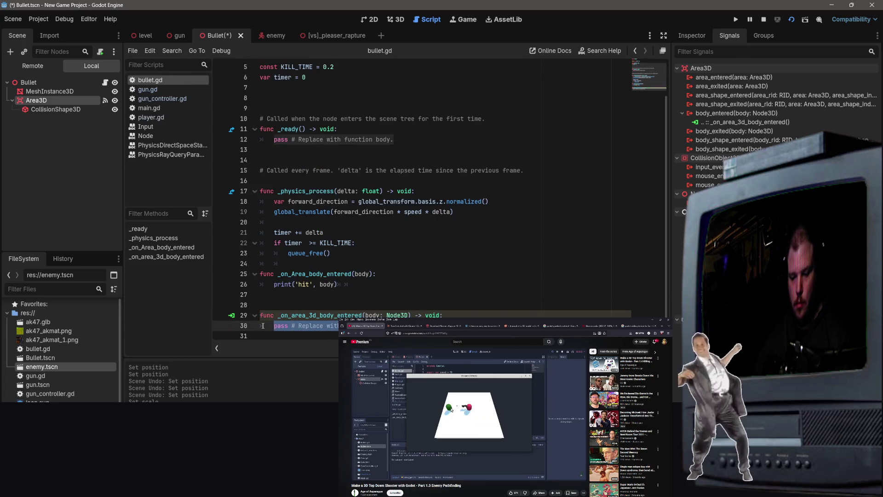
pyautogui.write("print('hit', body")
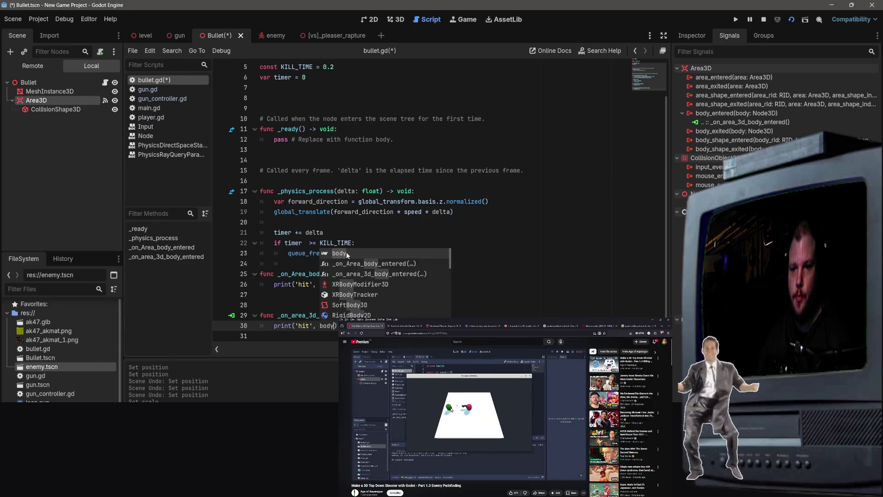
pyautogui.press('Escape')
# - Delete the old _on_Area_body_entered function from bullet.gd
pyautogui.moveTo(363, 285); pyautogui.dragTo(245, 270)
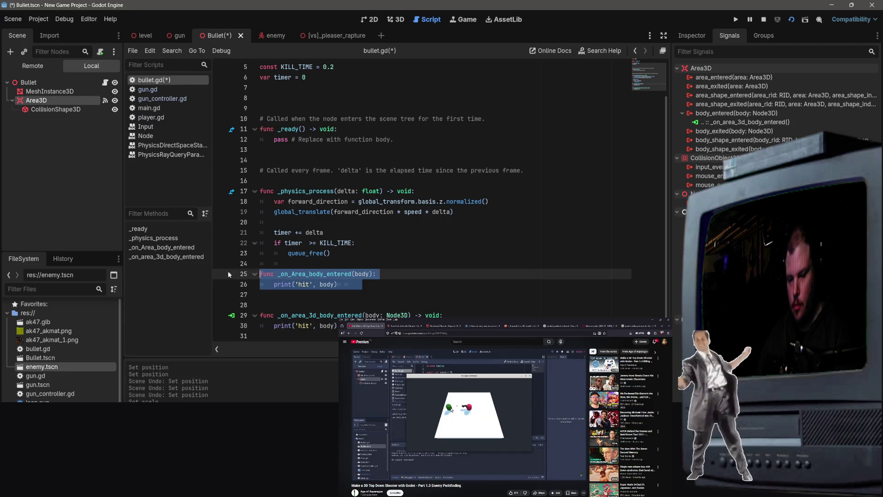
pyautogui.press('BackSpace')
pyautogui.press('BackSpace')
pyautogui.press('BackSpace')
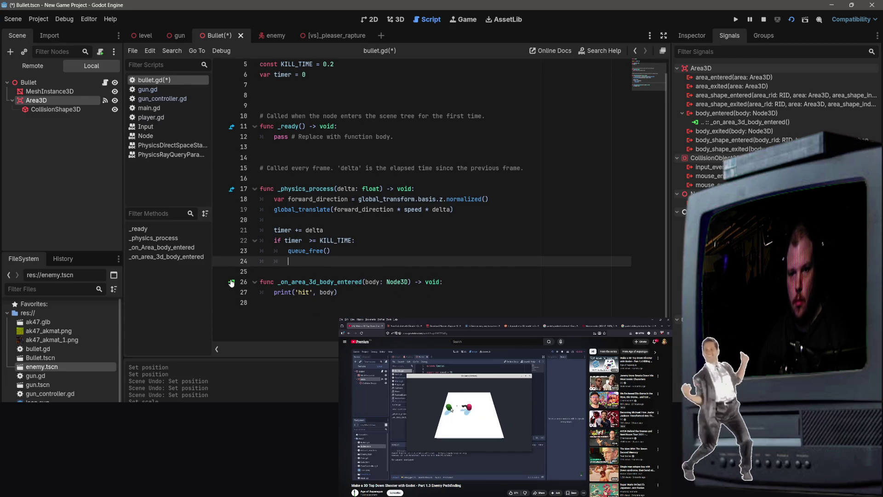
pyautogui.click(231, 282)
pyautogui.click(448, 304)
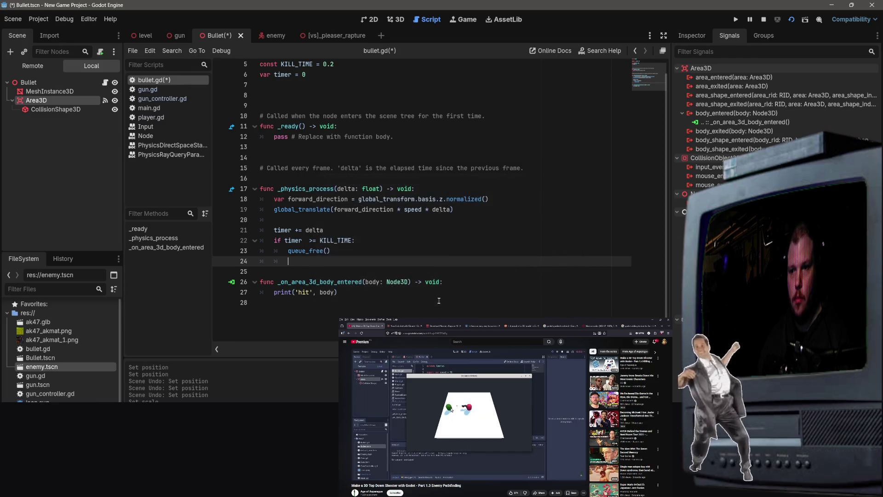
# - Save bullet.gd and switch to the level scene
pyautogui.click(418, 245)
pyautogui.hotkey('ctrl', 's')
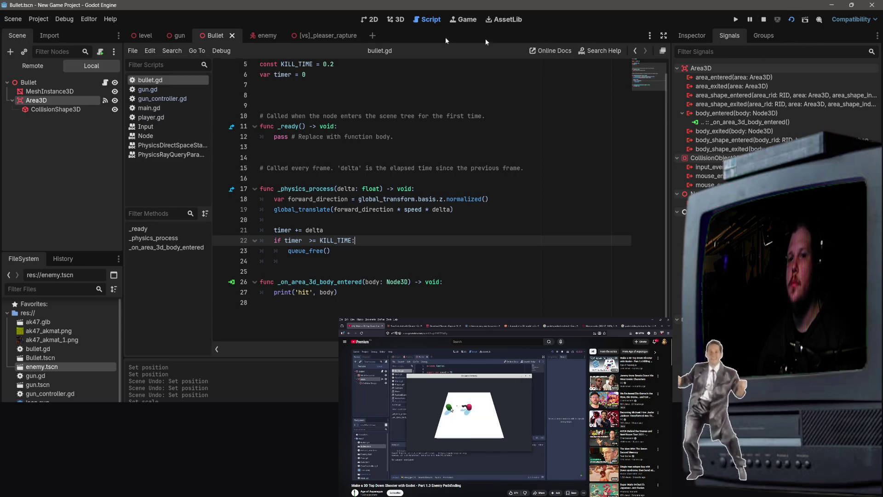
pyautogui.click(150, 36)
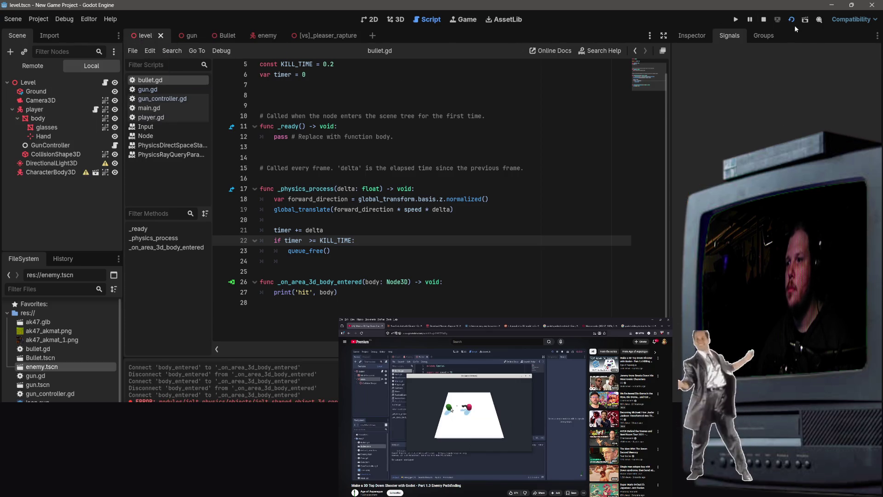
# - Run the project, shoot the blue enemy while moving until 'hitCharacterBody3D' is logged, then close the game
pyautogui.click(794, 24)
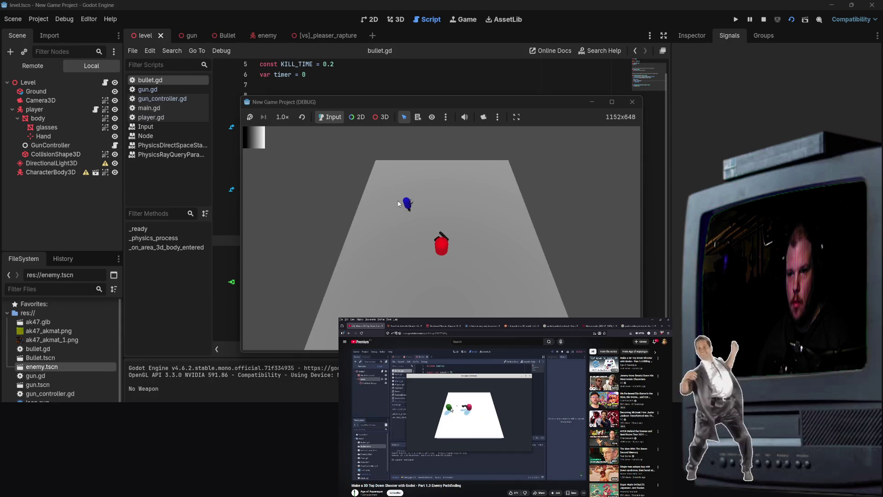
pyautogui.click(401, 211)
pyautogui.click(401, 211)
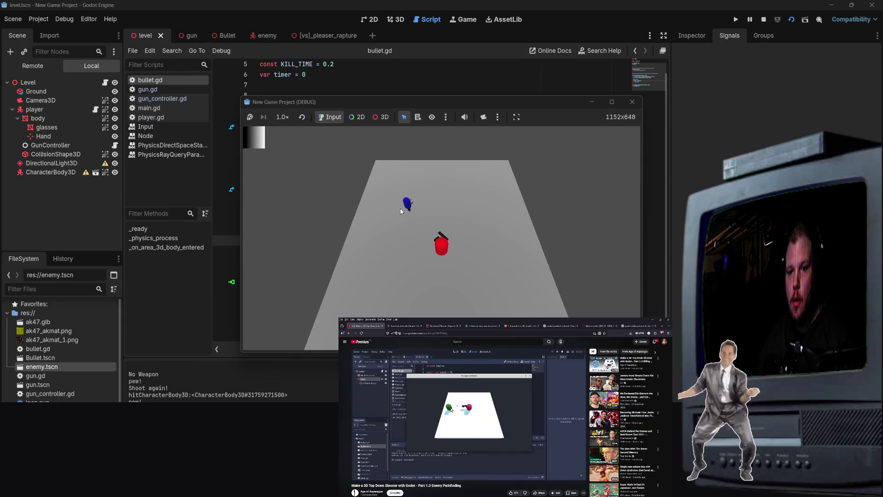
pyautogui.click(400, 211)
pyautogui.click(401, 211)
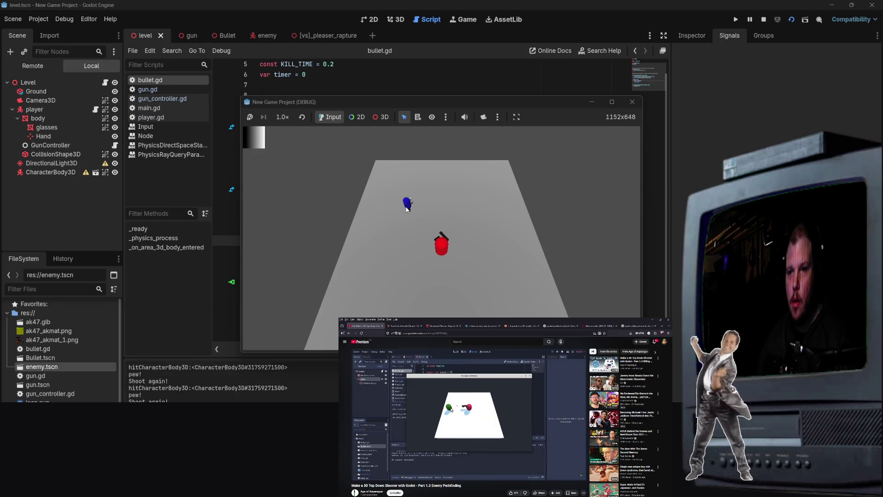
pyautogui.click(405, 211)
pyautogui.click(406, 211)
pyautogui.press('w')
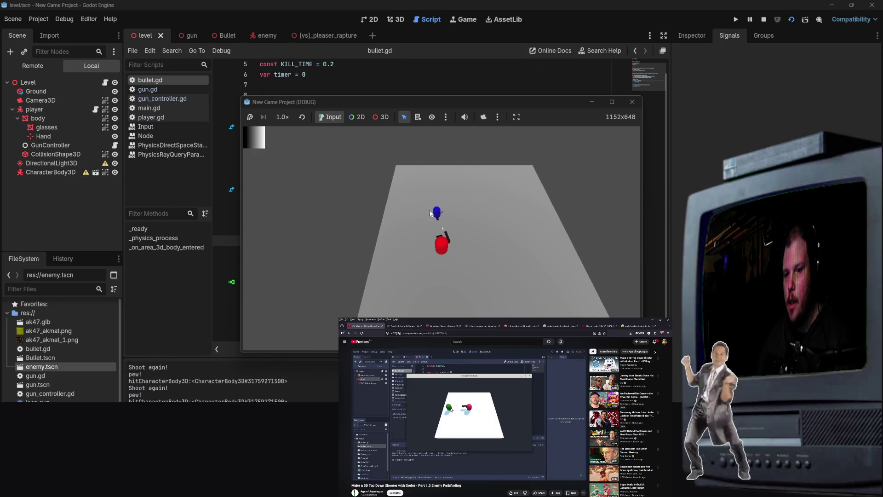
pyautogui.click(426, 224)
pyautogui.click(426, 224)
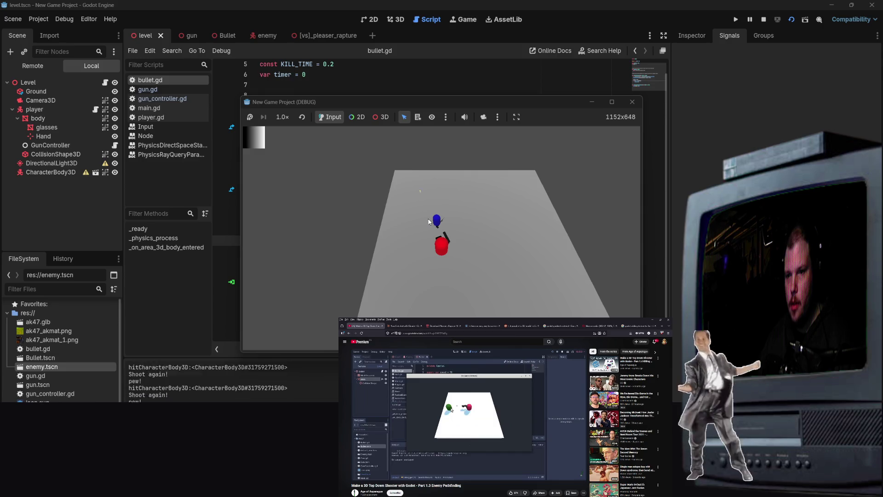
pyautogui.press('s')
pyautogui.click(429, 215)
pyautogui.click(429, 202)
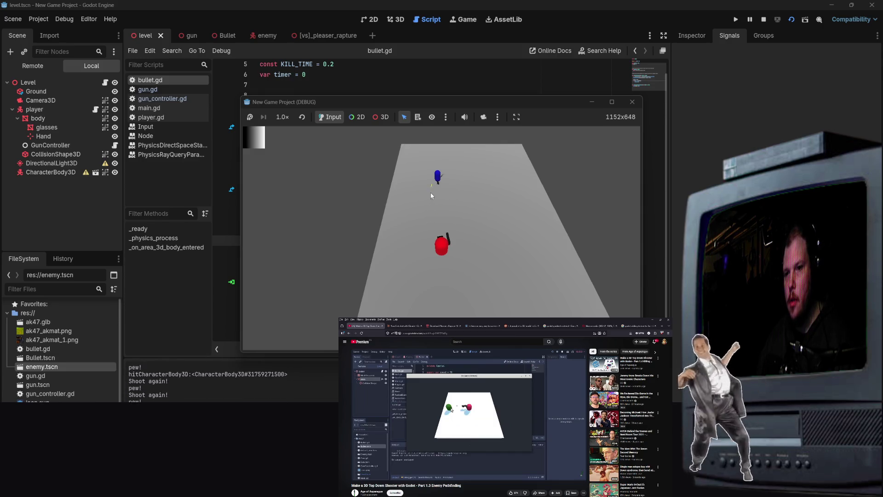
pyautogui.click(436, 183)
pyautogui.press('s')
pyautogui.click(435, 184)
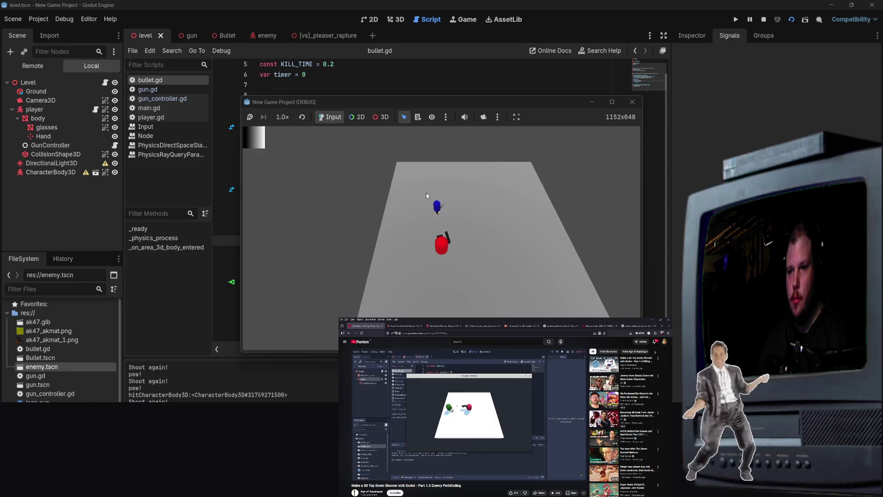
pyautogui.click(426, 192)
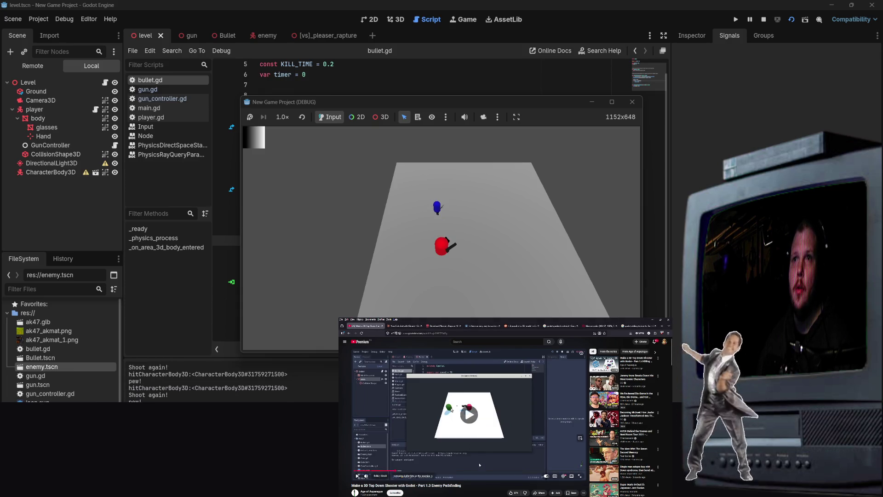
pyautogui.click(633, 102)
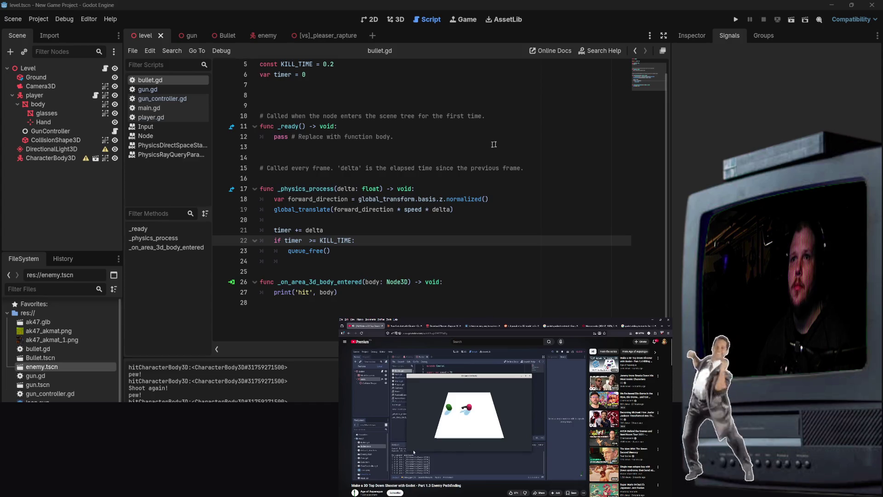
# - Add queue_free() after the hit print, save bullet.gd, and relaunch the game with F5
pyautogui.click(309, 292)
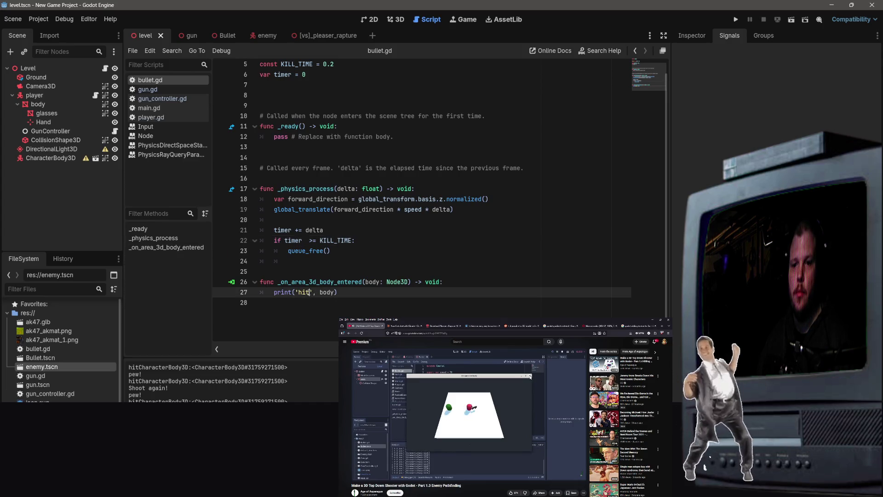
pyautogui.click(471, 242)
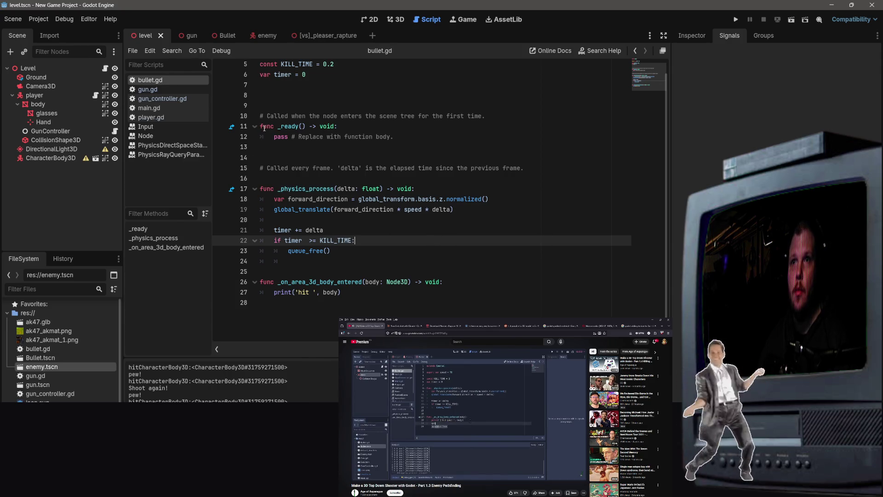
pyautogui.click(363, 293)
pyautogui.press('Return')
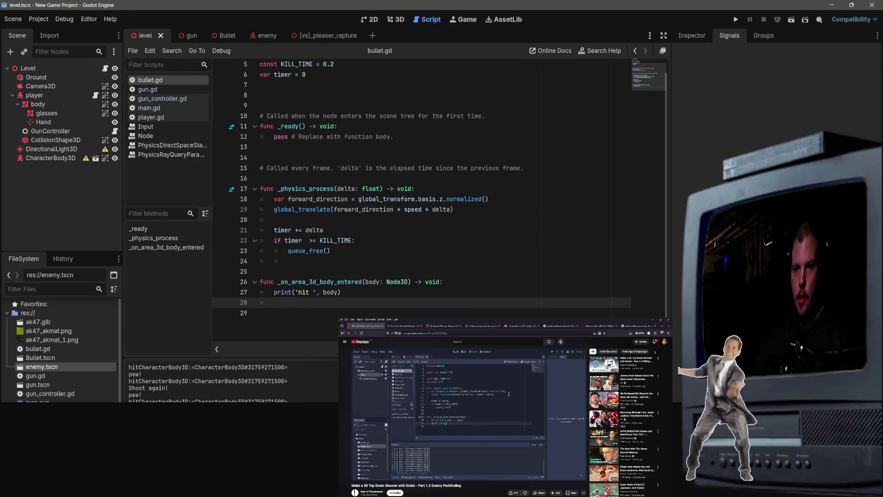
pyautogui.write('queue')
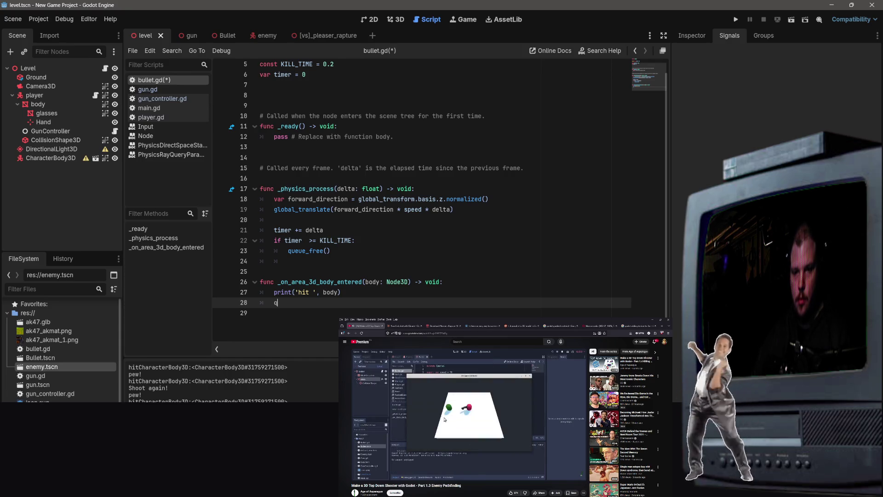
pyautogui.write('_free')
pyautogui.press('Return')
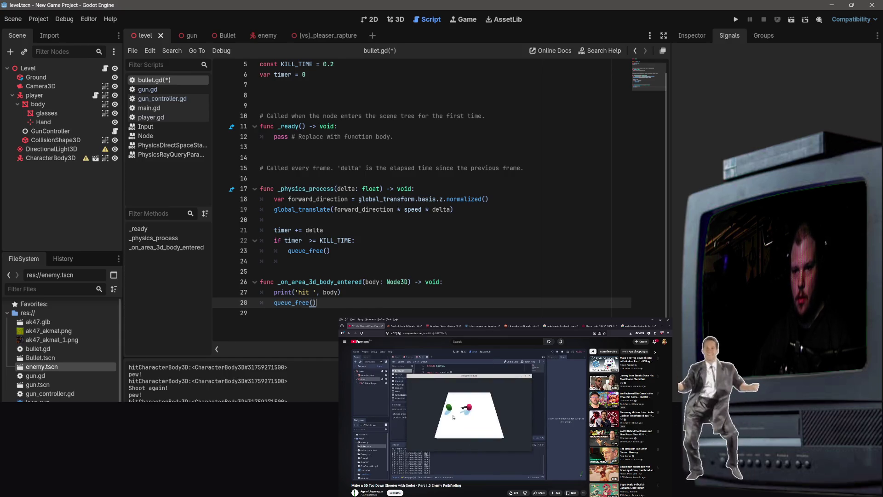
pyautogui.hotkey('ctrl', 's')
pyautogui.press('F5')
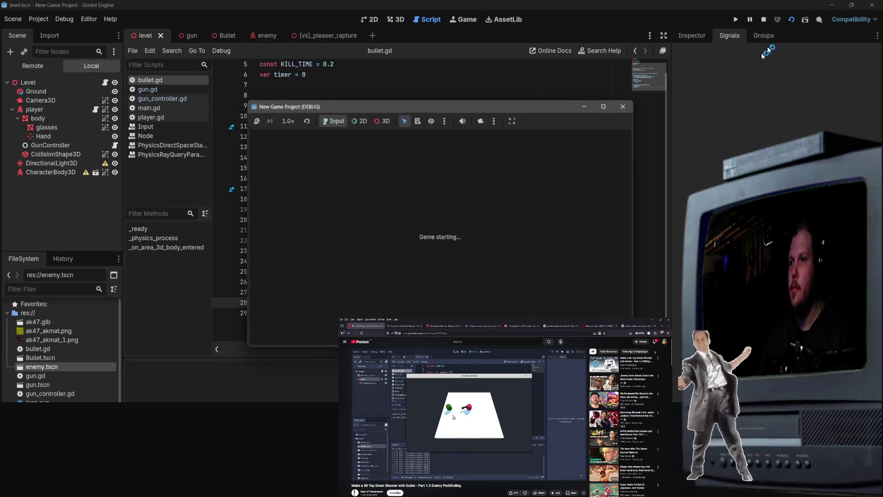
# - Fire repeatedly at the blue enemy while moving forward, getting 'hit CharacterBody3D' in the Output
pyautogui.click(407, 208)
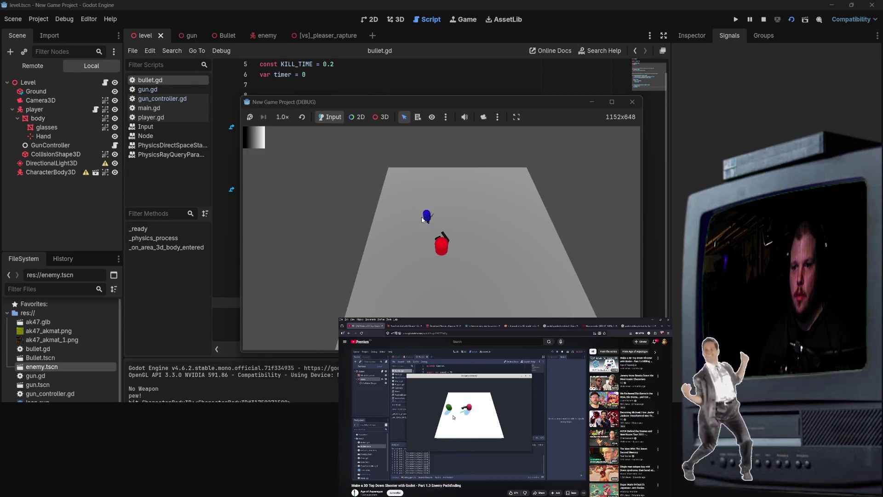
pyautogui.click(398, 199)
pyautogui.click(407, 202)
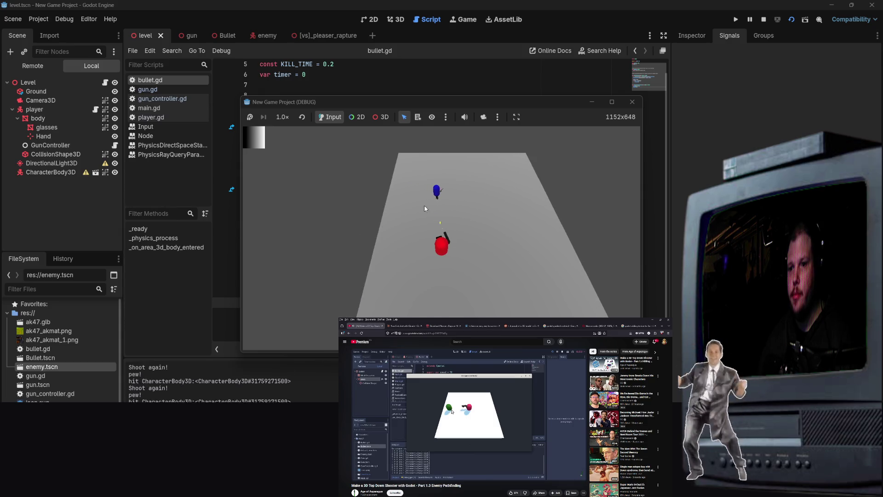
pyautogui.click(429, 204)
pyautogui.press('w')
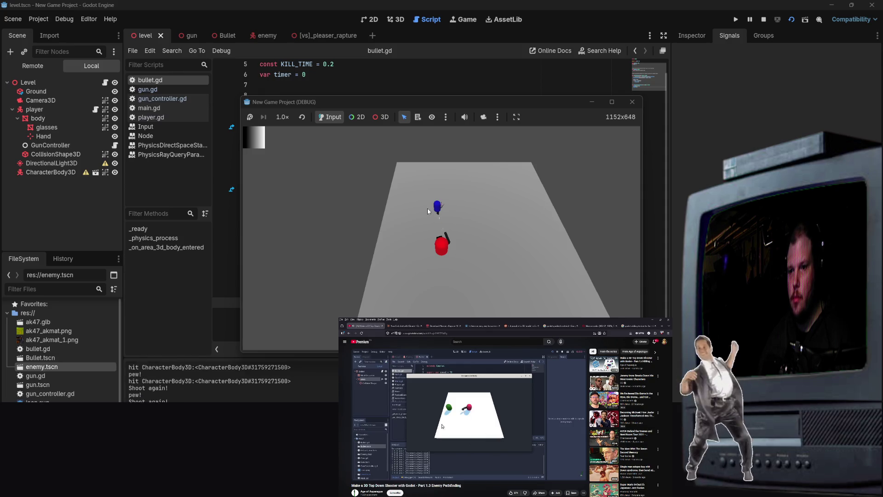
pyautogui.click(426, 192)
pyautogui.click(463, 179)
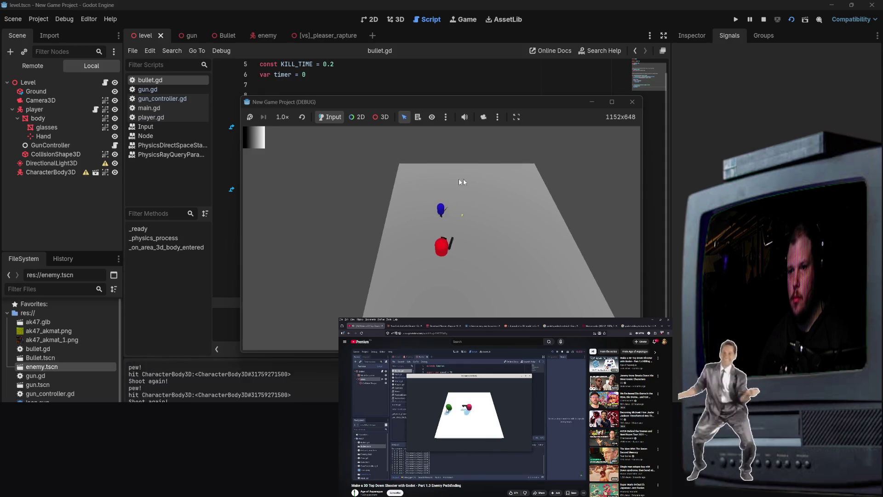
pyautogui.click(454, 183)
pyautogui.click(393, 187)
pyautogui.click(413, 182)
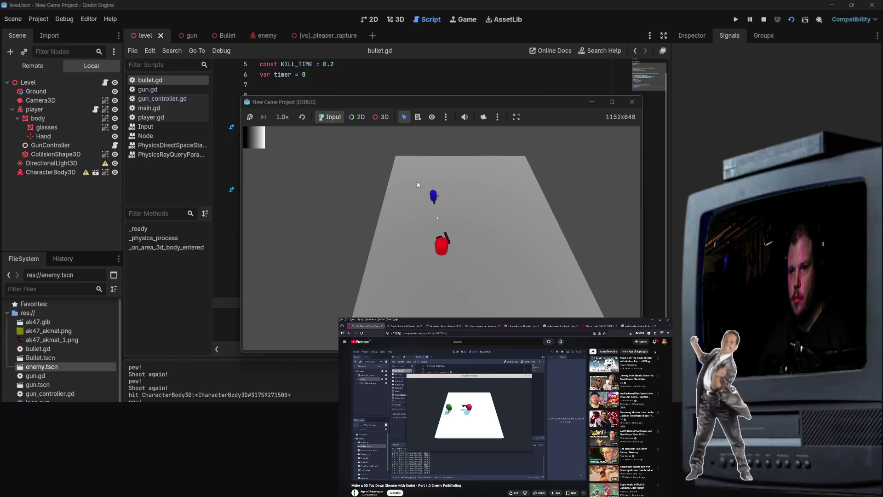
pyautogui.click(424, 184)
pyautogui.click(424, 184)
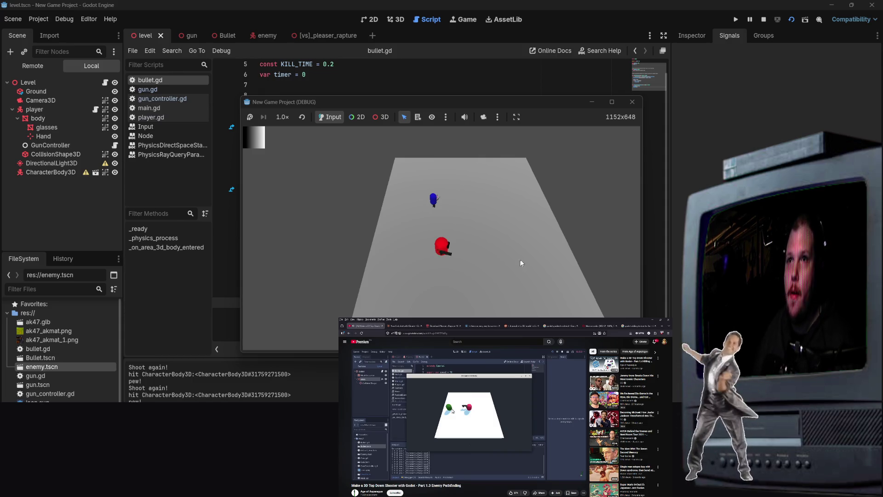
pyautogui.click(431, 205)
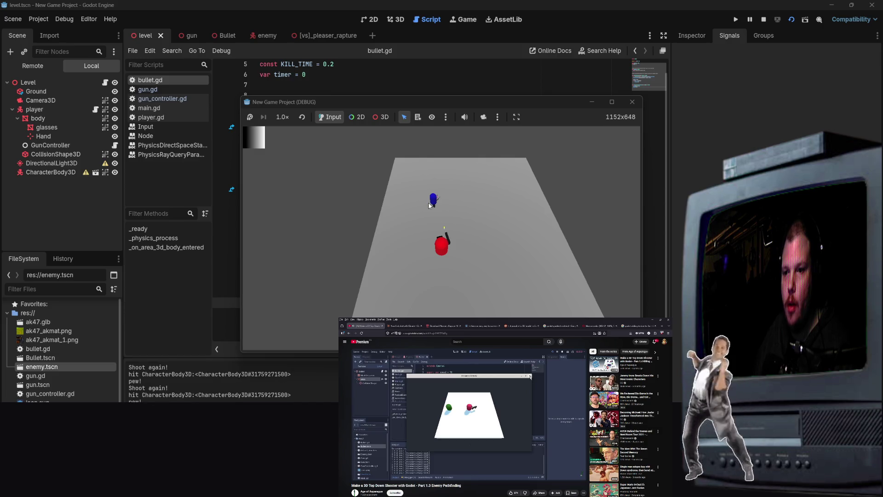
pyautogui.click(429, 203)
pyautogui.click(428, 202)
pyautogui.click(424, 210)
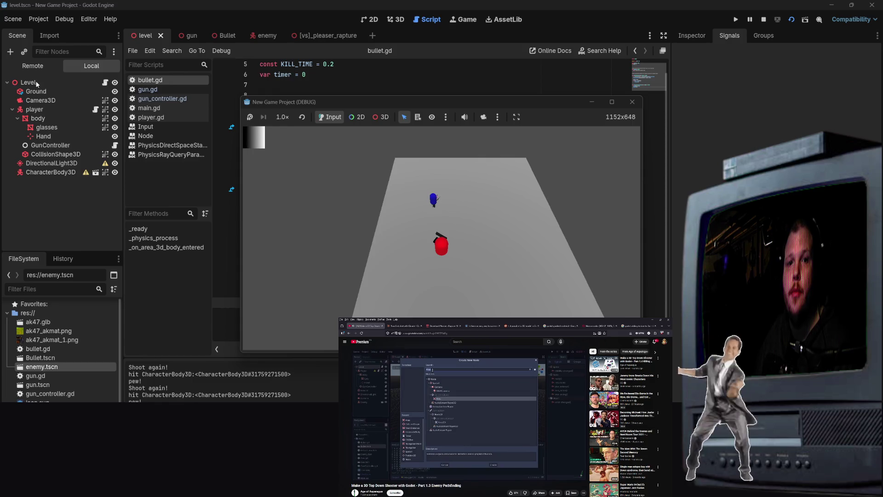
# - Stop the running game and add a NavigationRegion3D child under Level via a 'navi' search
pyautogui.click(35, 81)
pyautogui.press('F8')
pyautogui.rightClick(37, 82)
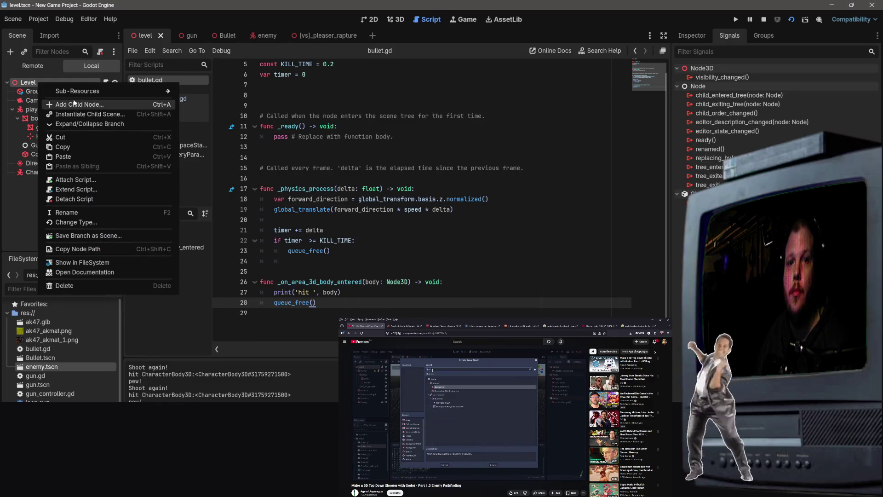
pyautogui.click(74, 104)
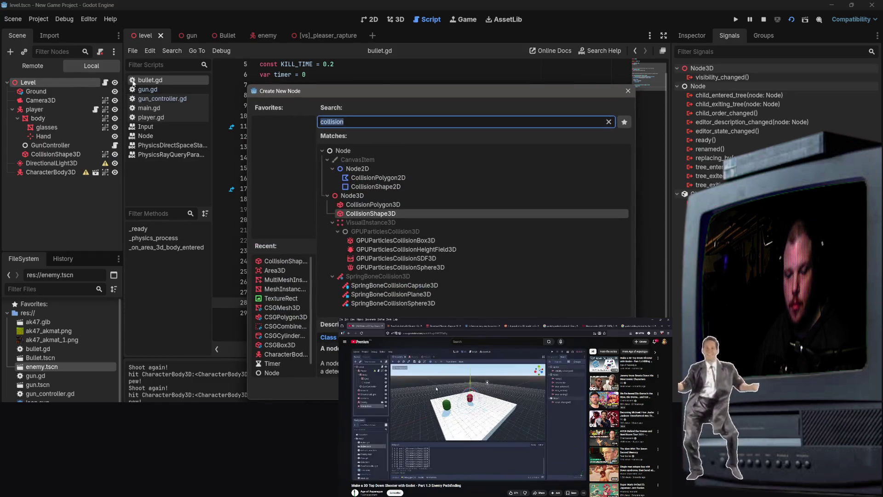
pyautogui.write('navi')
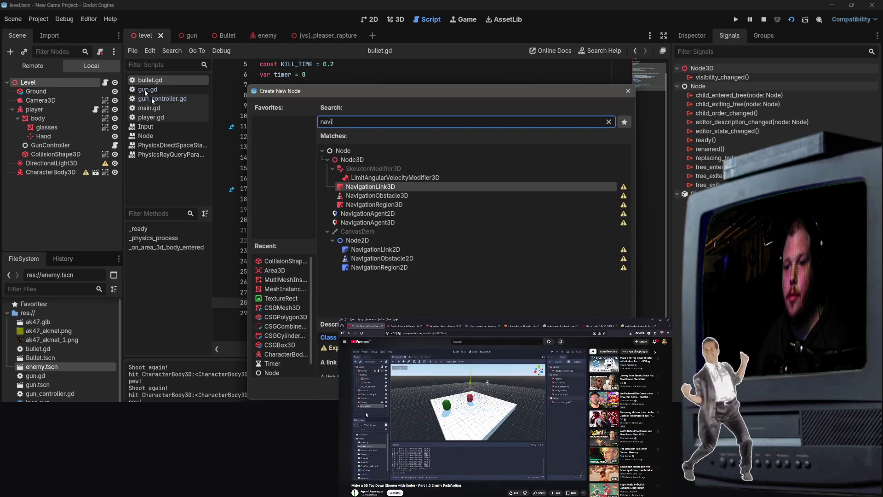
pyautogui.click(379, 207)
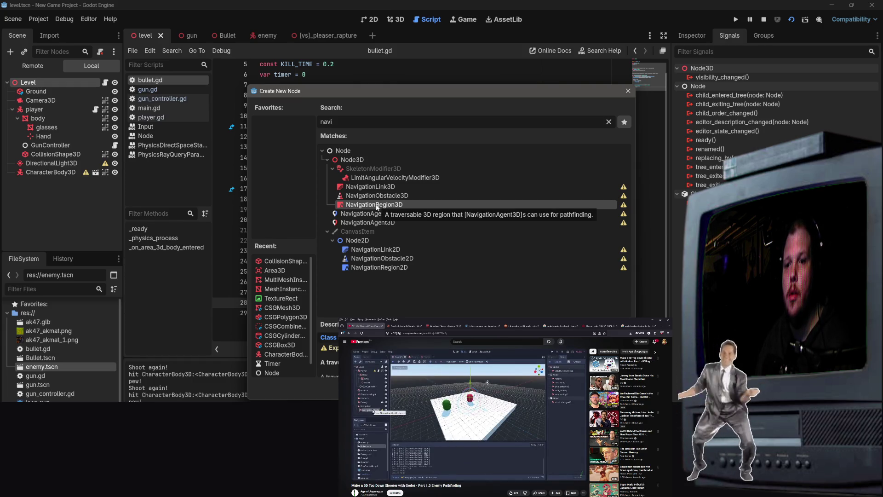
pyautogui.scroll(-5, 496, 416)
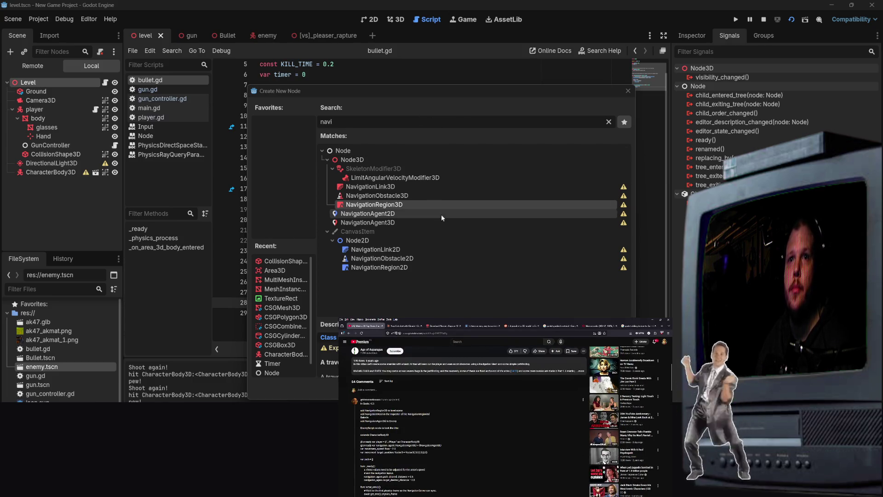
pyautogui.doubleClick(394, 208)
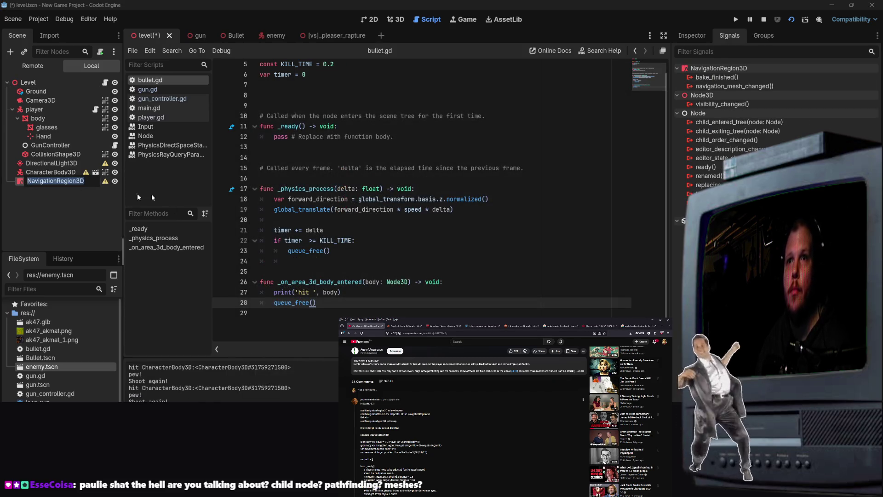
# - Keep the NavigationRegion3D's default name and assign it a new NavigationMesh in the Inspector
pyautogui.click(683, 35)
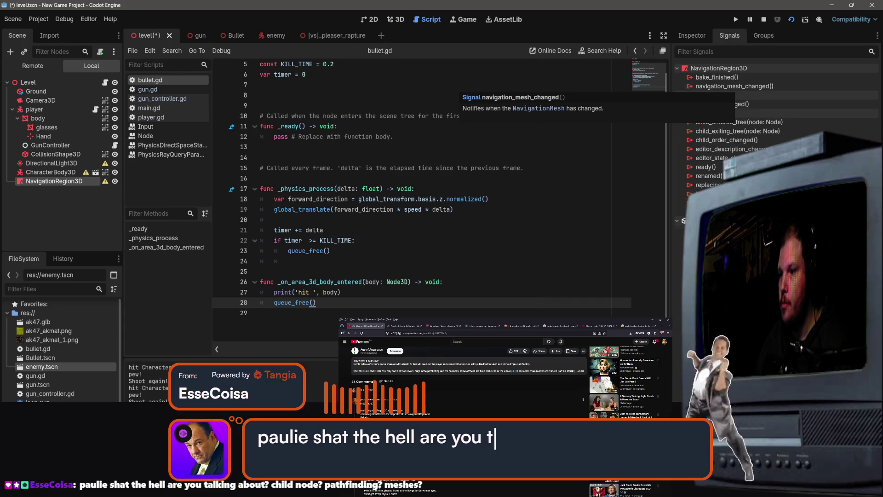
pyautogui.click(691, 36)
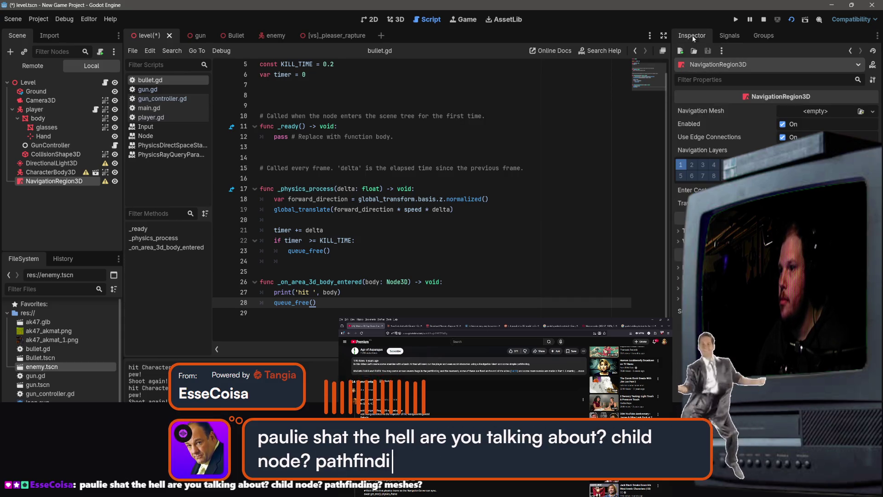
pyautogui.click(816, 110)
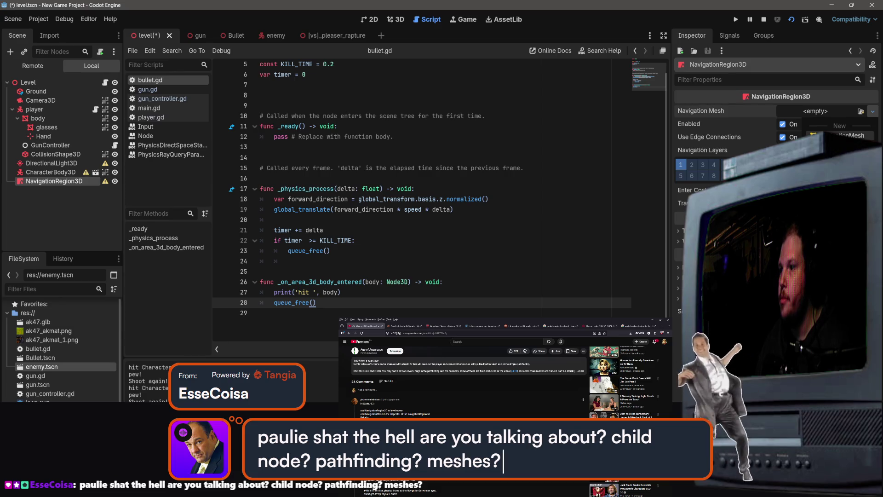
pyautogui.click(827, 135)
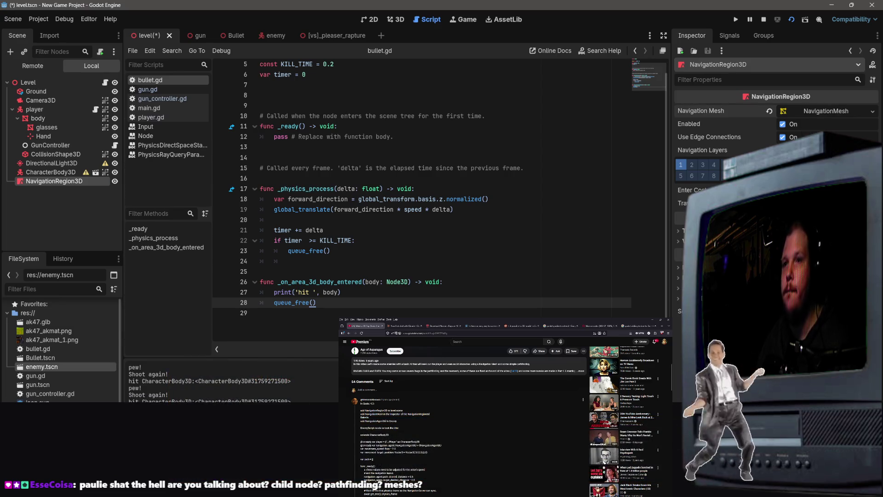
pyautogui.scroll(5, 465, 414)
pyautogui.scroll(1, 482, 444)
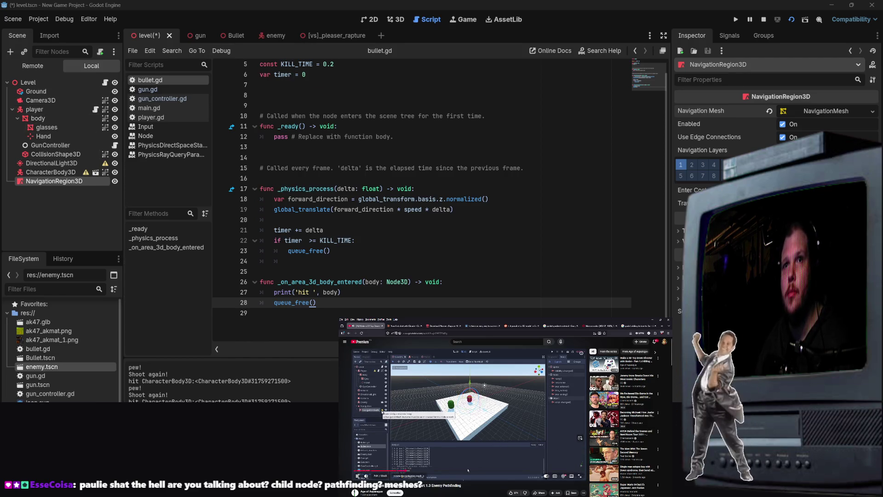
pyautogui.click(67, 172)
# - Rename the CharacterBody3D node in the Scene dock to 'enemy'
pyautogui.click(67, 172)
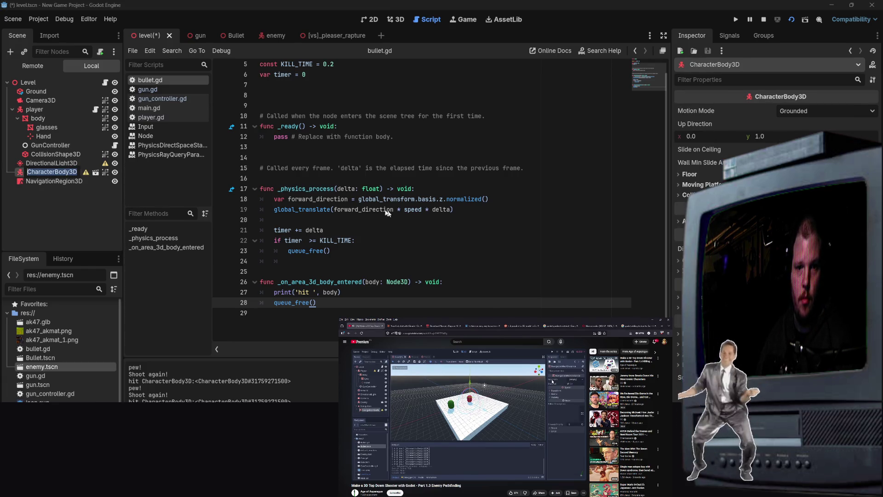
pyautogui.write('enemy')
pyautogui.press('Return')
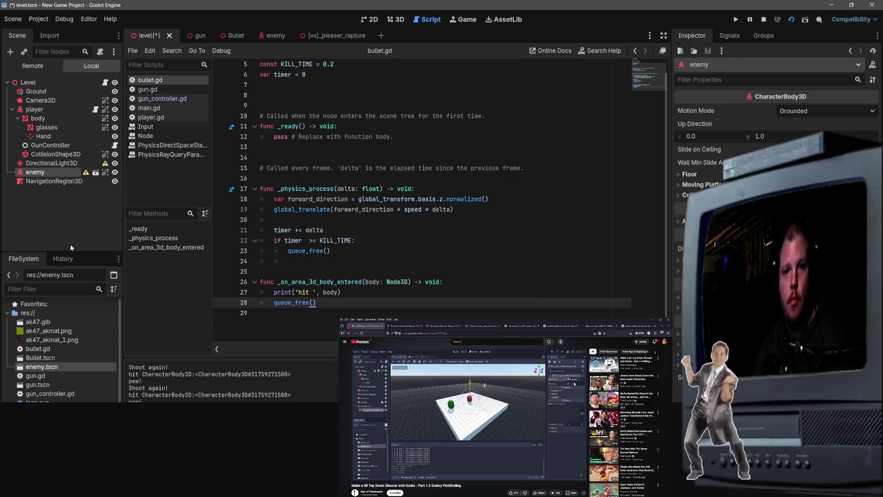
pyautogui.click(69, 182)
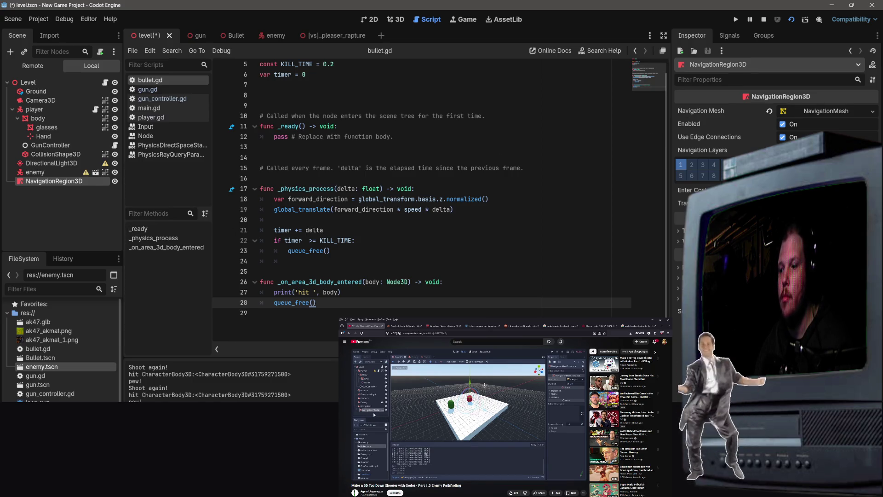
# - Start and cancel adding a child to NavigationRegion3D, then view the level in 3D
pyautogui.rightClick(34, 181)
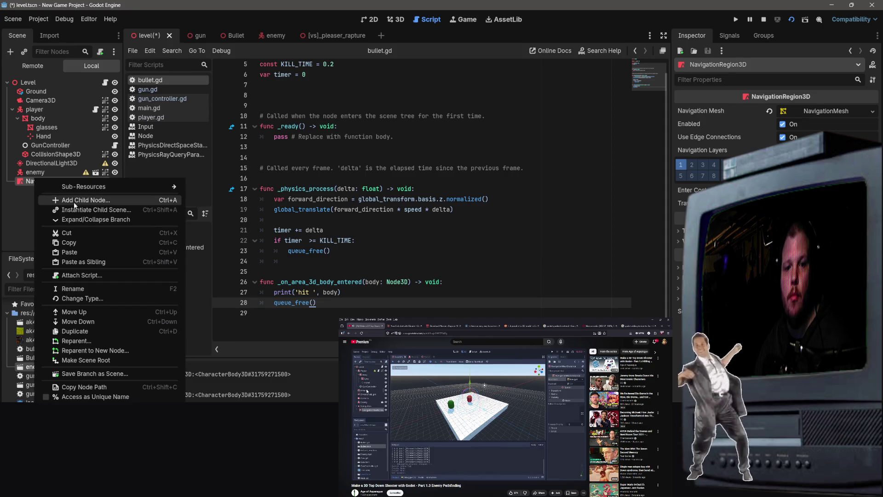
pyautogui.click(73, 202)
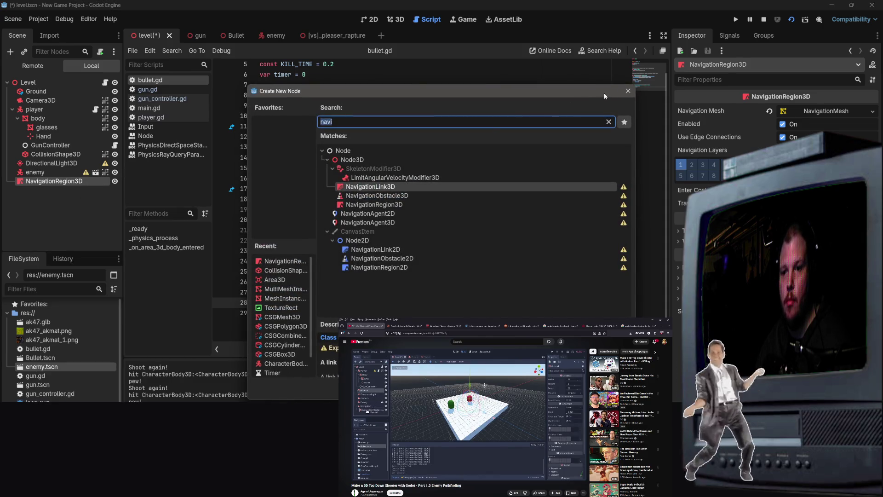
pyautogui.press('Escape')
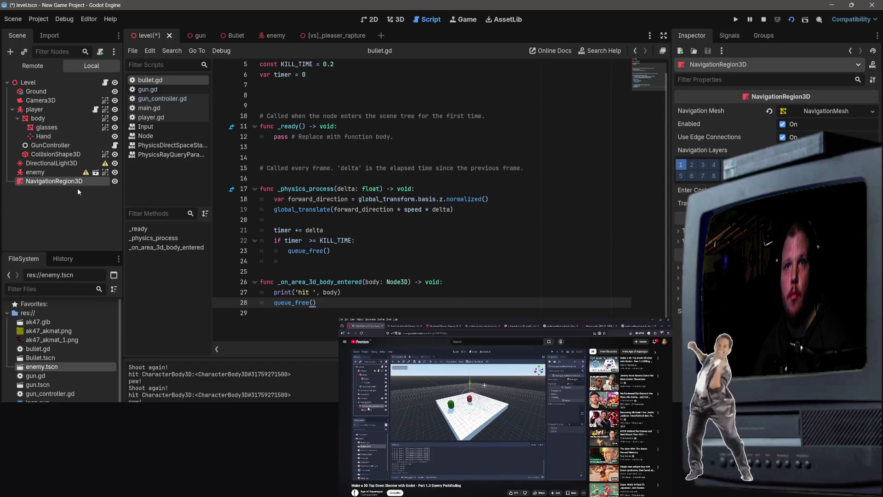
pyautogui.click(50, 172)
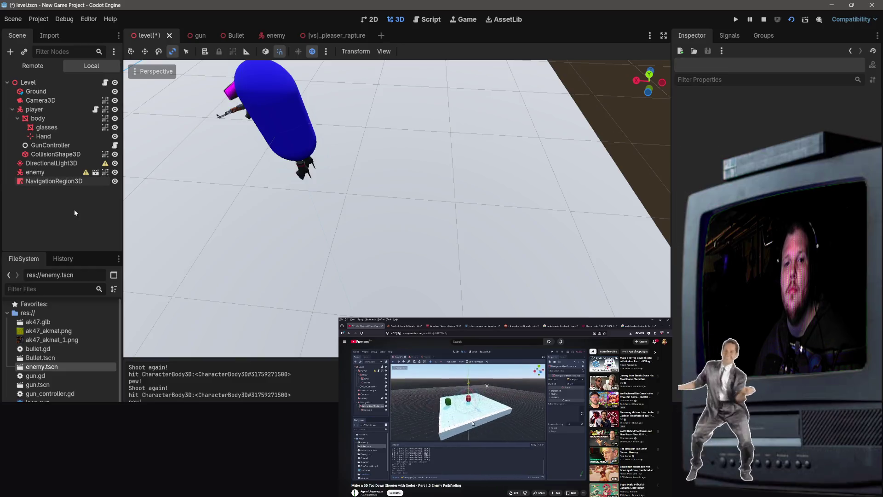
pyautogui.click(329, 155)
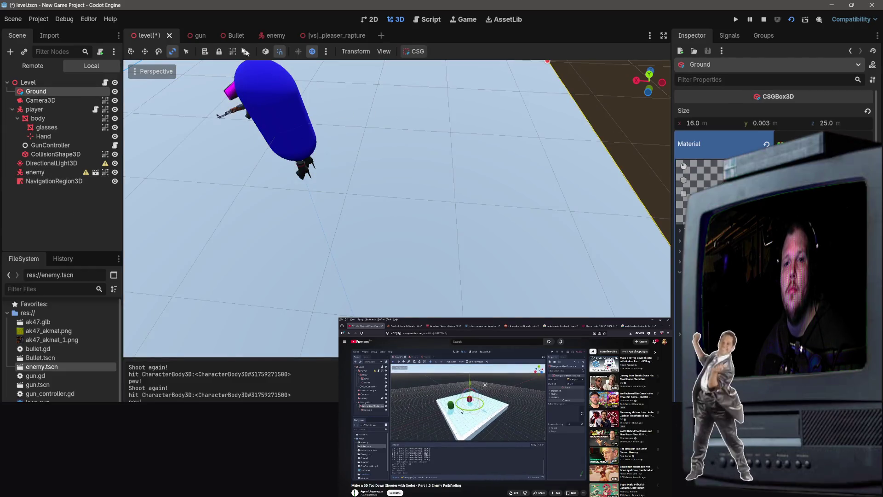
pyautogui.click(19, 213)
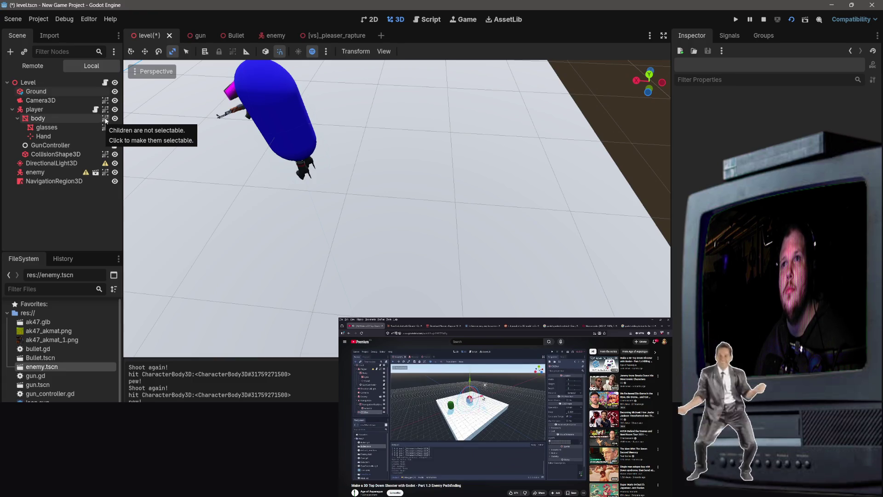
# - Bake the NavigationRegion3D's navigation mesh and drag the region under the enemy node
pyautogui.click(35, 172)
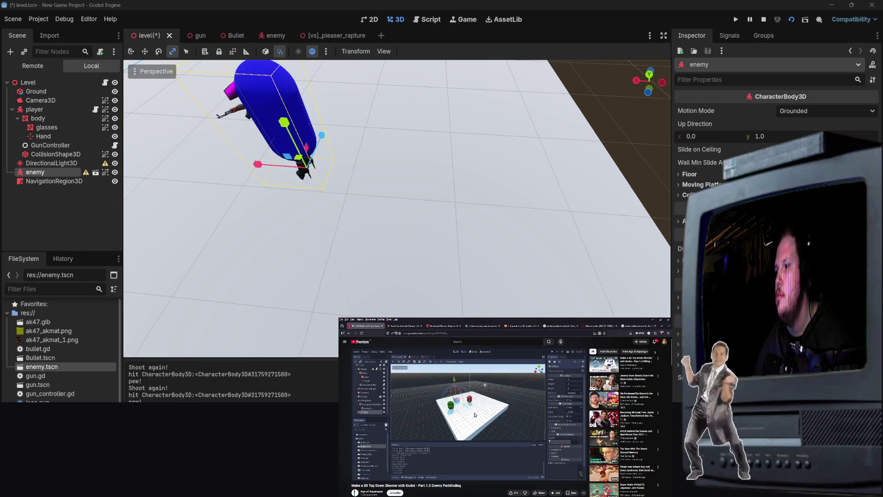
pyautogui.click(46, 183)
pyautogui.scroll(-5, 469, 414)
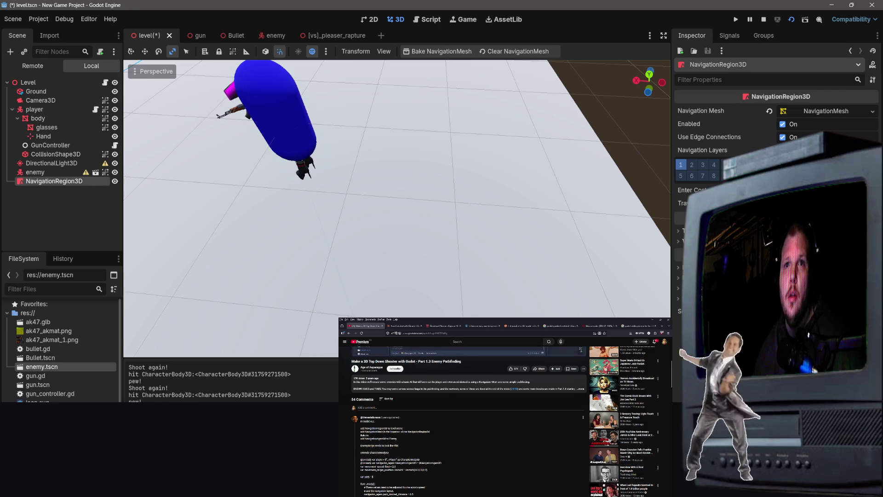
pyautogui.scroll(1, 469, 414)
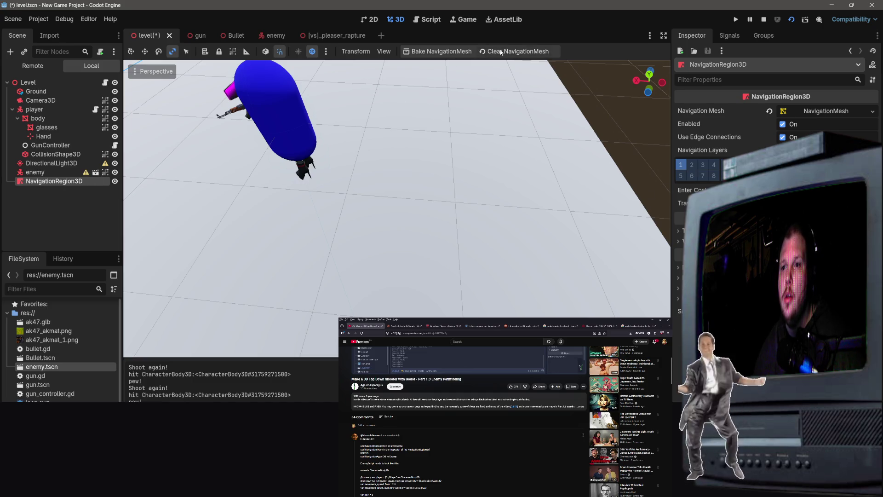
pyautogui.click(437, 52)
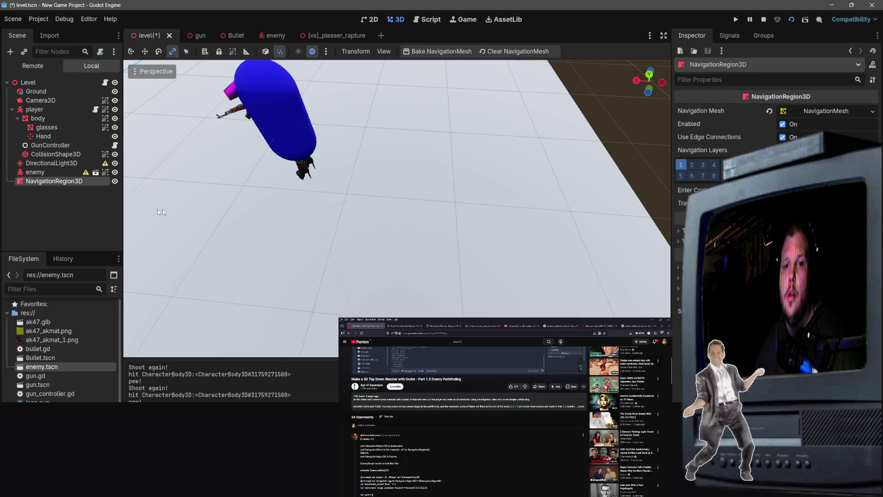
pyautogui.click(51, 171)
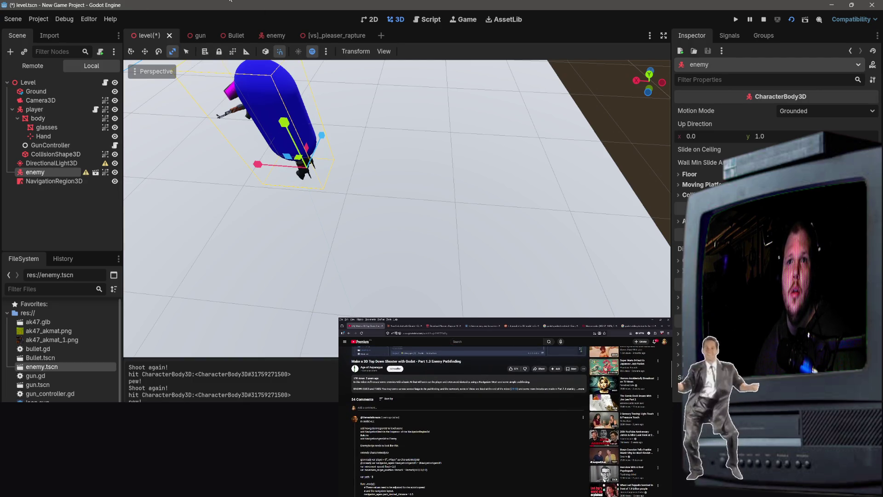
pyautogui.moveTo(33, 180); pyautogui.dragTo(98, 172)
pyautogui.click(86, 172)
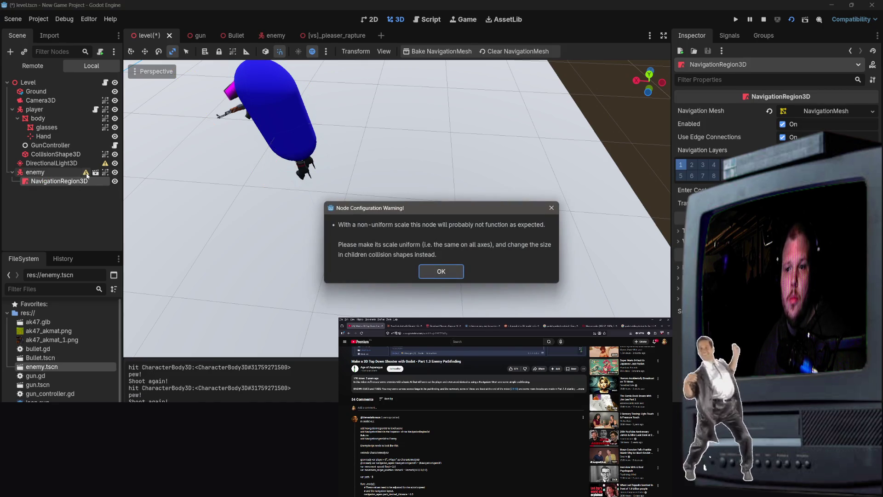
pyautogui.click(441, 272)
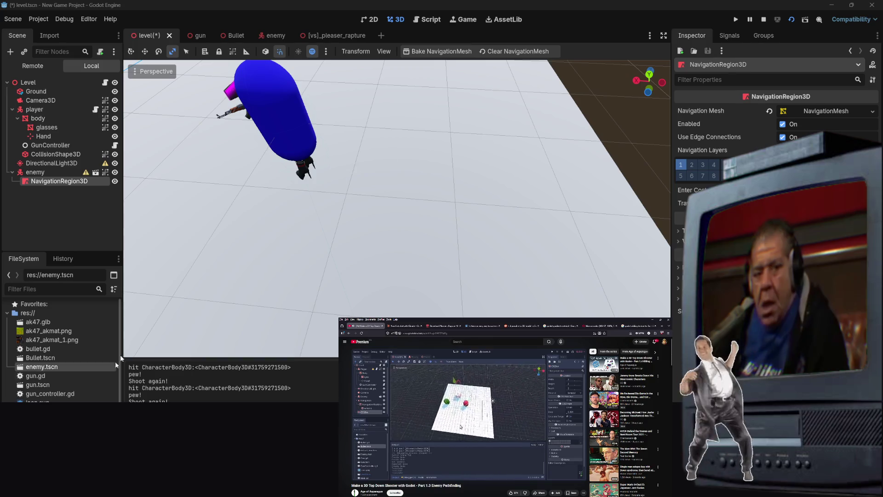
pyautogui.click(72, 93)
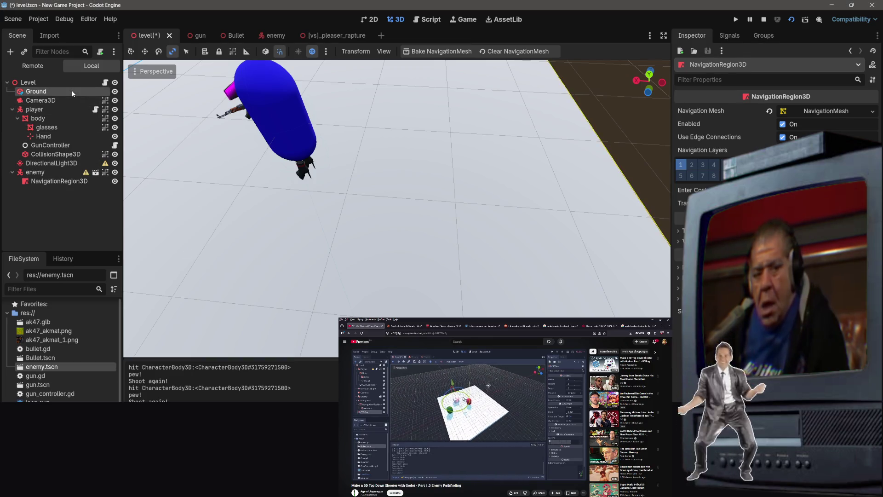
pyautogui.press('f')
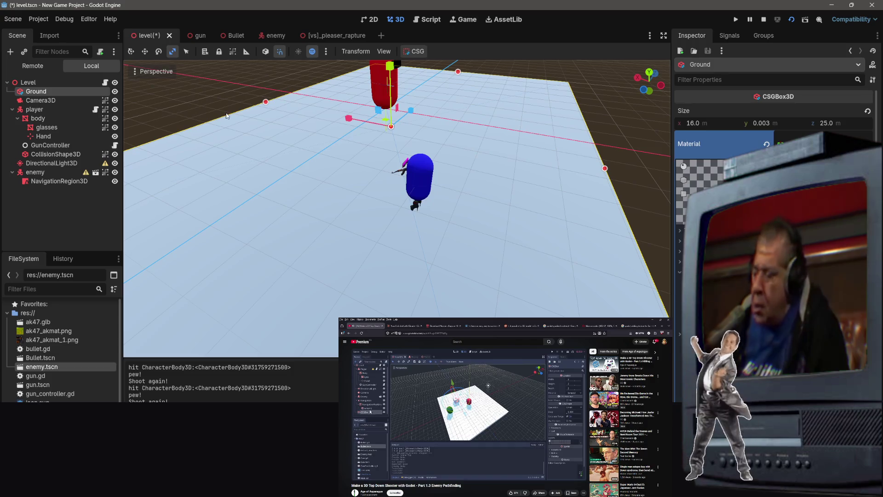
pyautogui.press('w')
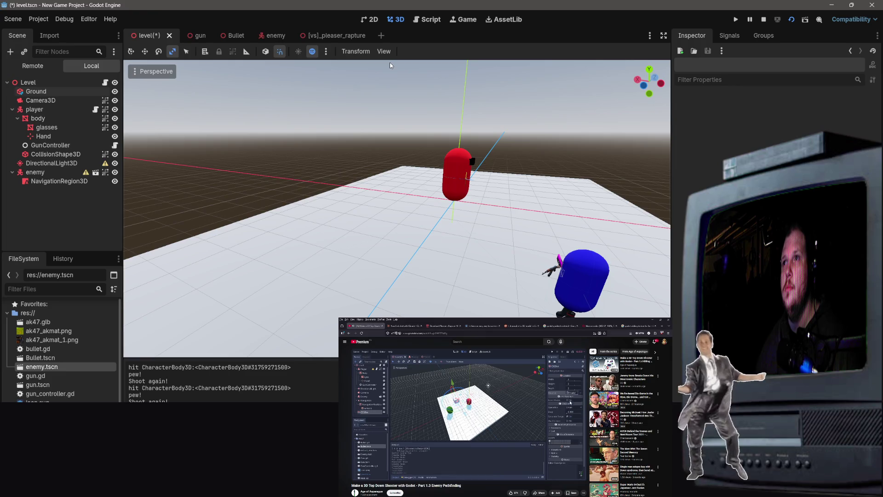
pyautogui.moveTo(390, 245); pyautogui.dragTo(0, 89)
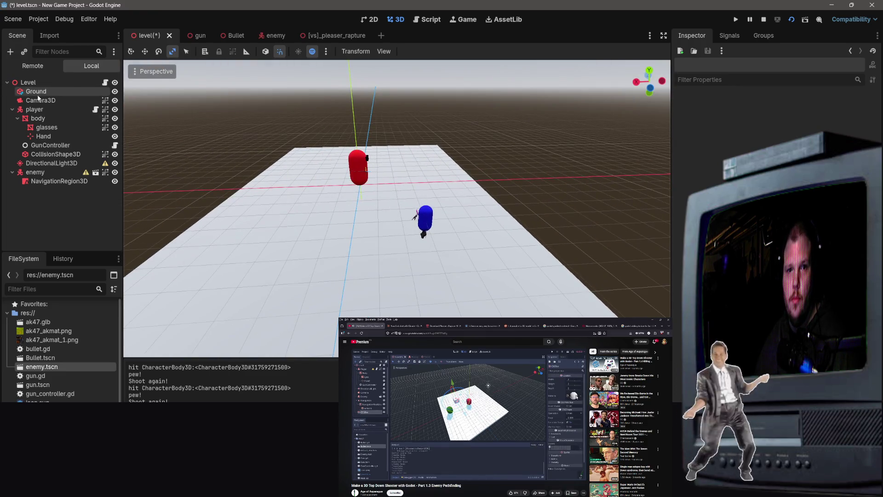
# - Add a CSGMesh3D child under the Ground node by searching for csg
pyautogui.rightClick(39, 93)
pyautogui.click(69, 116)
pyautogui.write('navi')
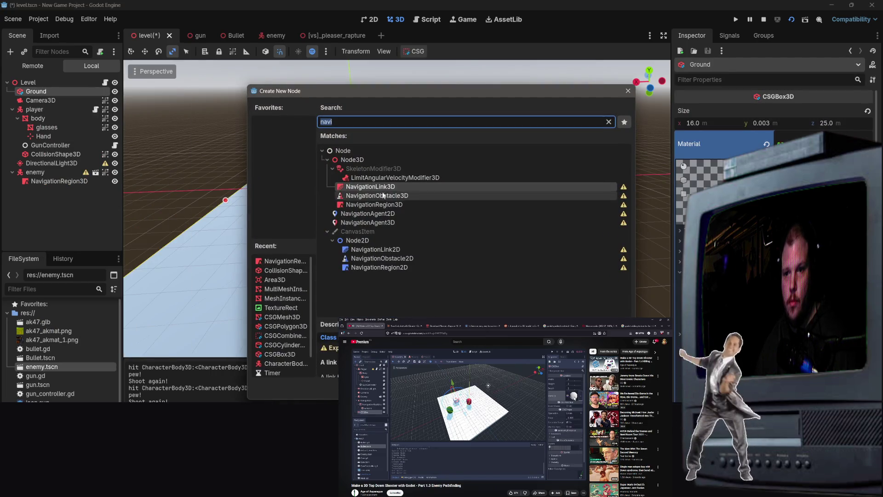
pyautogui.write('csg')
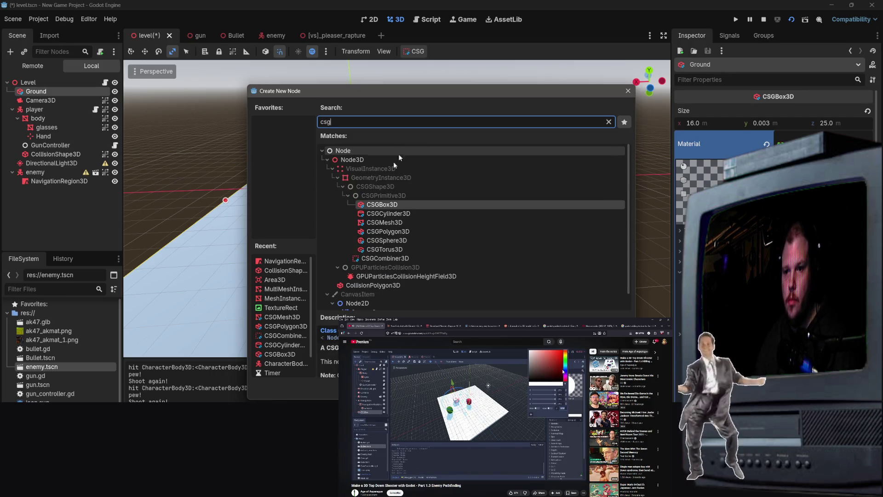
pyautogui.click(405, 222)
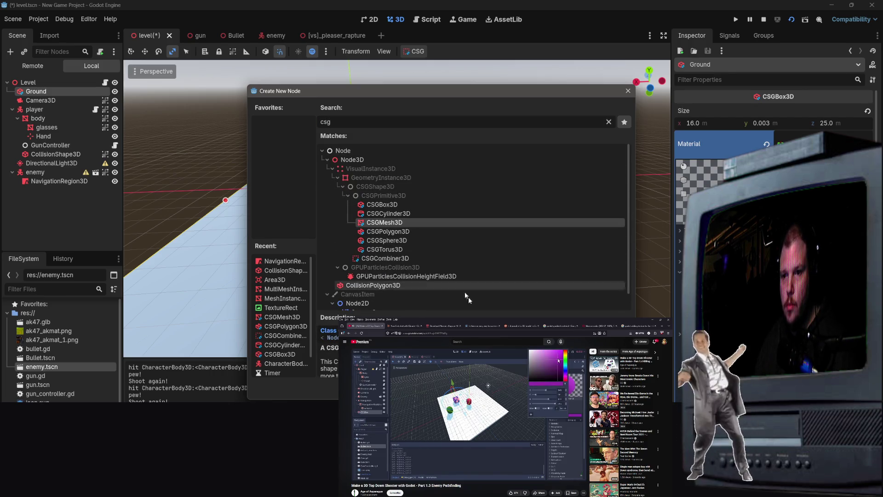
pyautogui.press('Return')
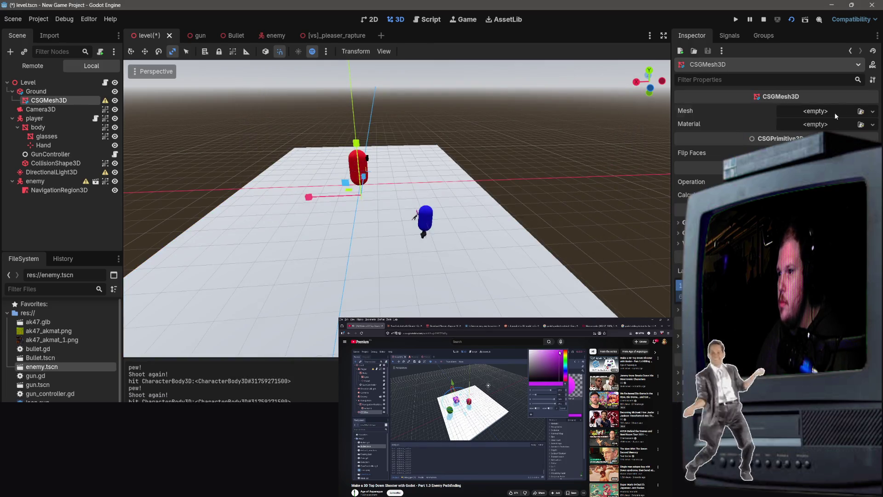
# - Give the CSGMesh3D a new BoxMesh, make it taller and wider, and move it right
pyautogui.click(872, 111)
pyautogui.click(837, 146)
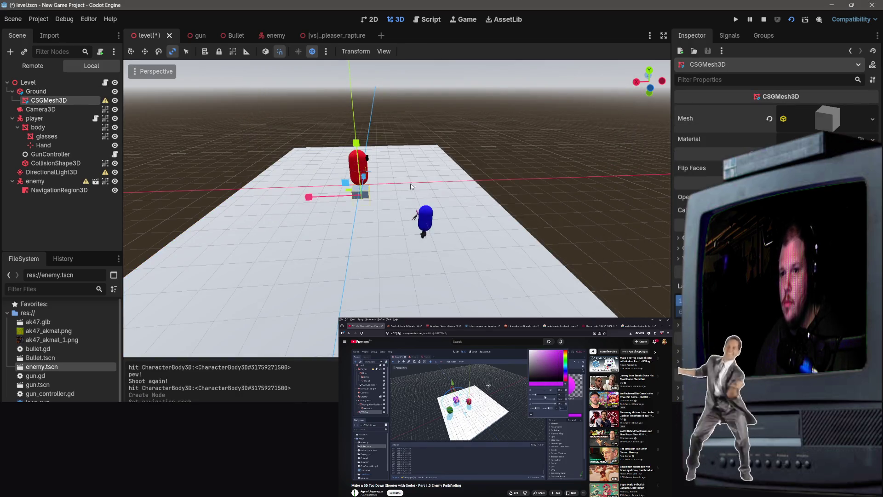
pyautogui.press('f')
pyautogui.scroll(-3, 396, 207)
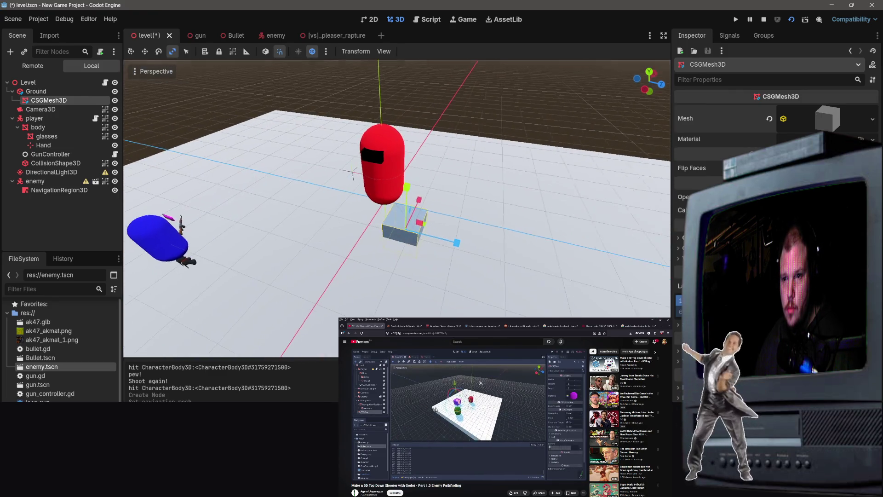
pyautogui.moveTo(407, 187); pyautogui.dragTo(404, 161)
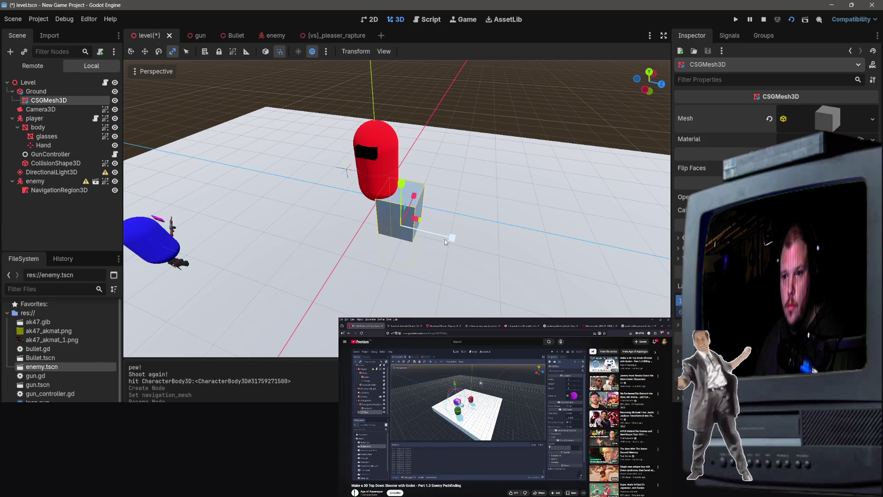
pyautogui.moveTo(446, 241); pyautogui.dragTo(455, 239)
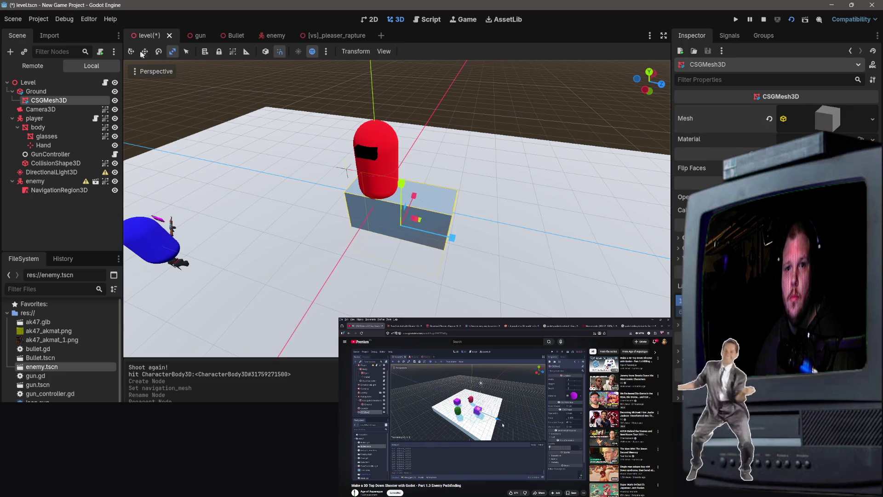
pyautogui.moveTo(454, 238); pyautogui.dragTo(590, 249)
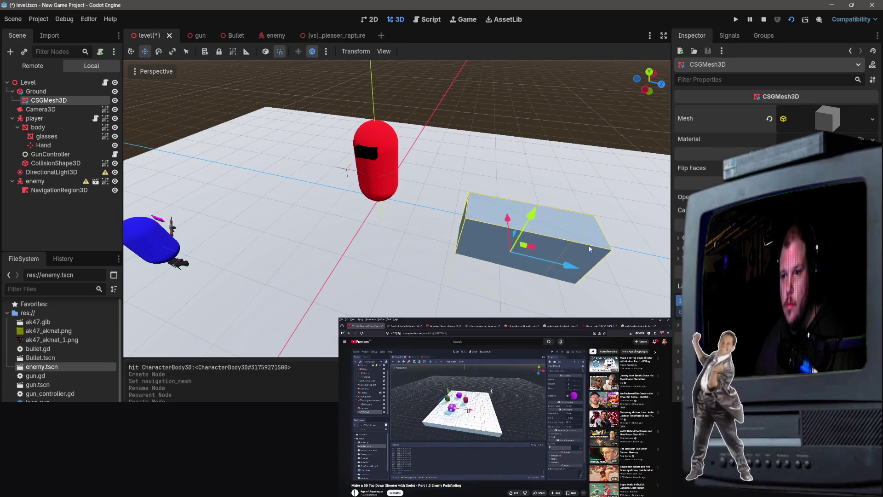
# - Rotate the box roughly a quarter turn and reframe the view of the whole level
pyautogui.moveTo(512, 218)
pyautogui.mouseDown()
pyautogui.moveTo(358, 151)
pyautogui.moveTo(278, 48)
pyautogui.mouseUp()
pyautogui.click(159, 51)
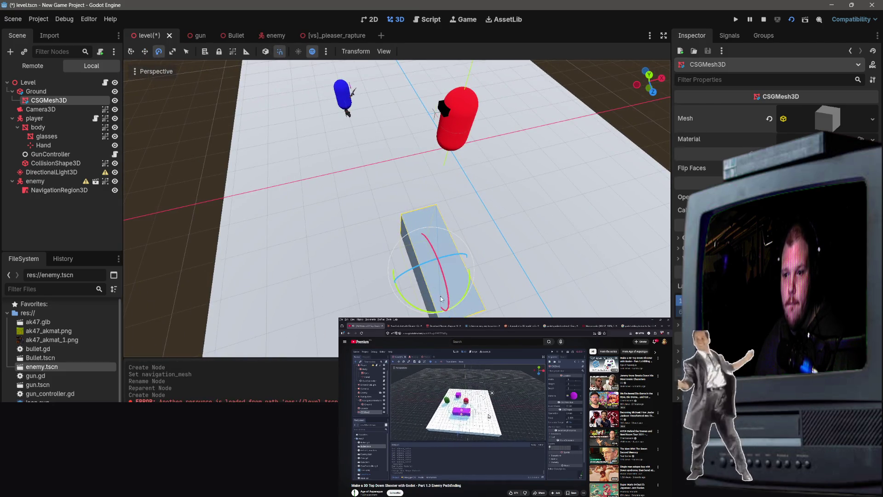
pyautogui.moveTo(424, 312)
pyautogui.mouseDown()
pyautogui.moveTo(528, 272)
pyautogui.moveTo(460, 230)
pyautogui.mouseUp()
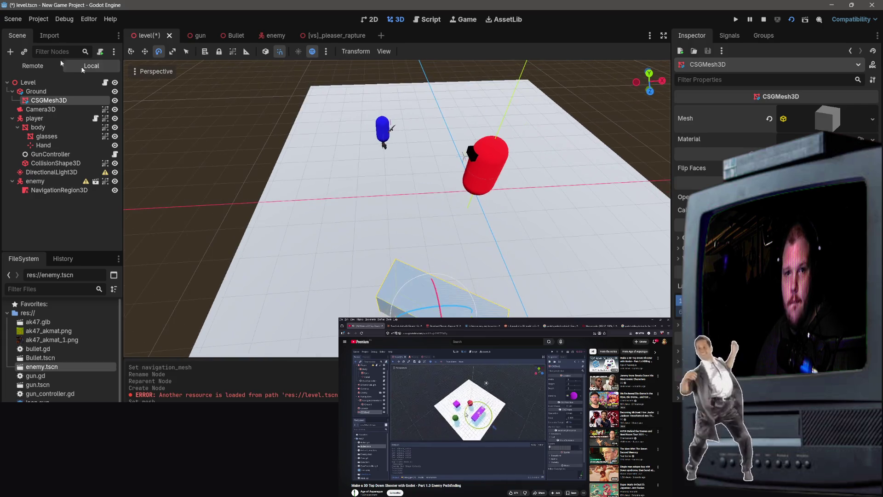
pyautogui.rightClick(46, 100)
pyautogui.click(69, 159)
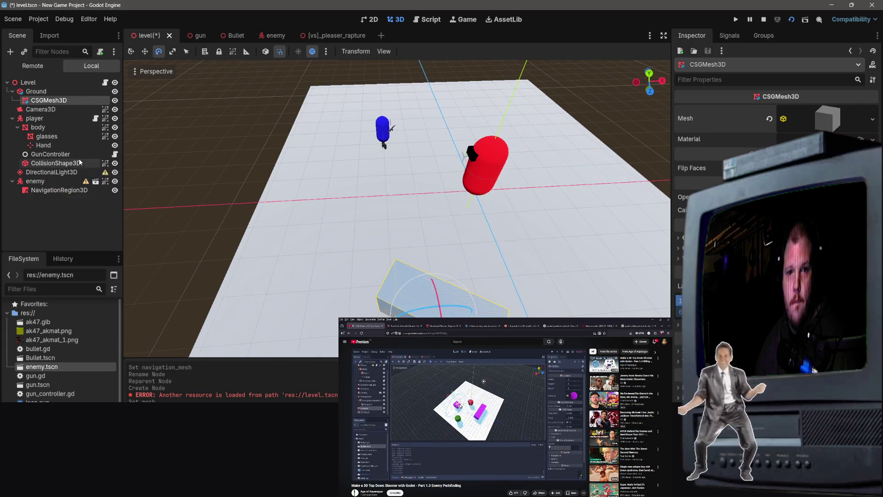
pyautogui.rightClick(35, 98)
pyautogui.press('Escape')
pyautogui.press('f')
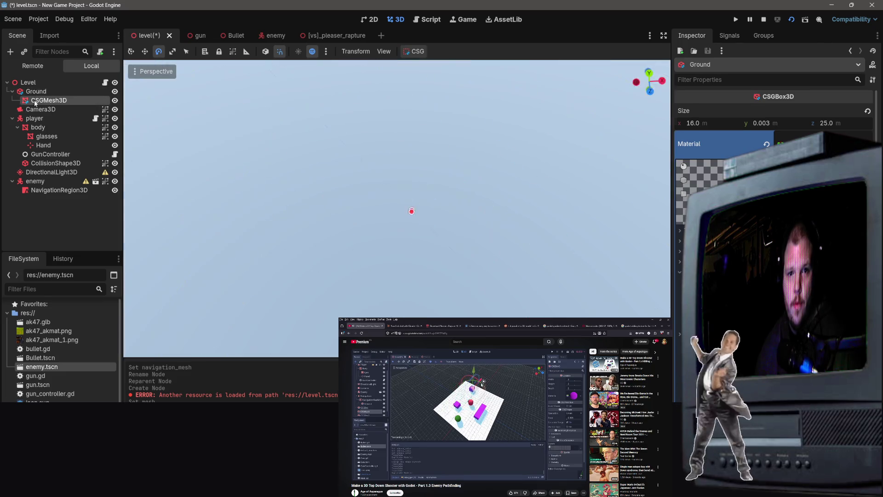
pyautogui.scroll(-3, 385, 180)
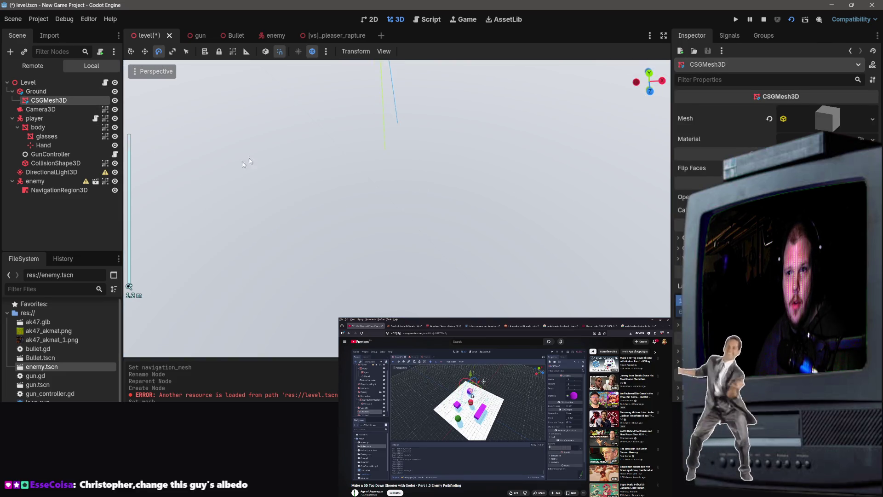
pyautogui.scroll(15, 365, 178)
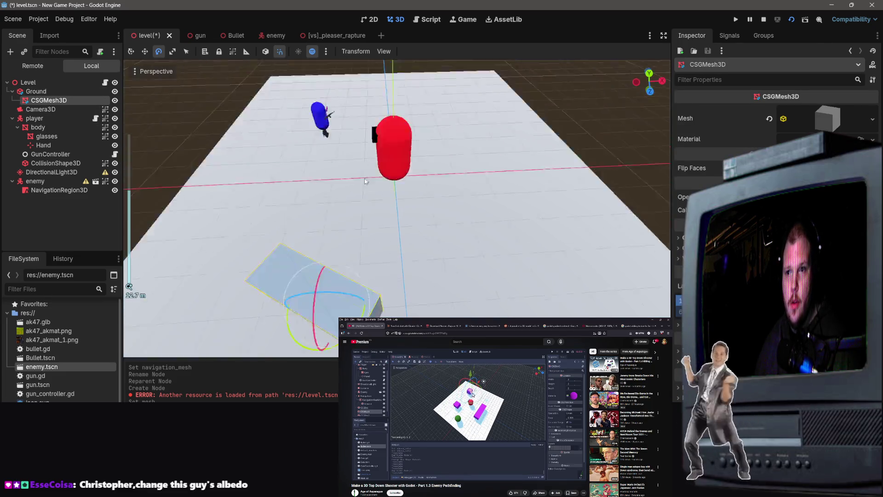
pyautogui.press('w')
pyautogui.moveTo(457, 218); pyautogui.dragTo(467, 213)
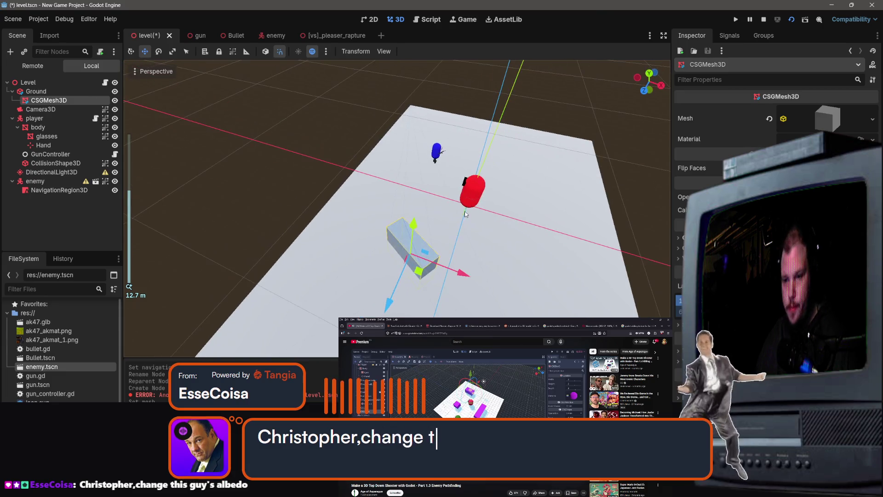
# - Duplicate the box, then move and rotate the copy to lie elsewhere on the floor
pyautogui.hotkey('ctrl', 'd')
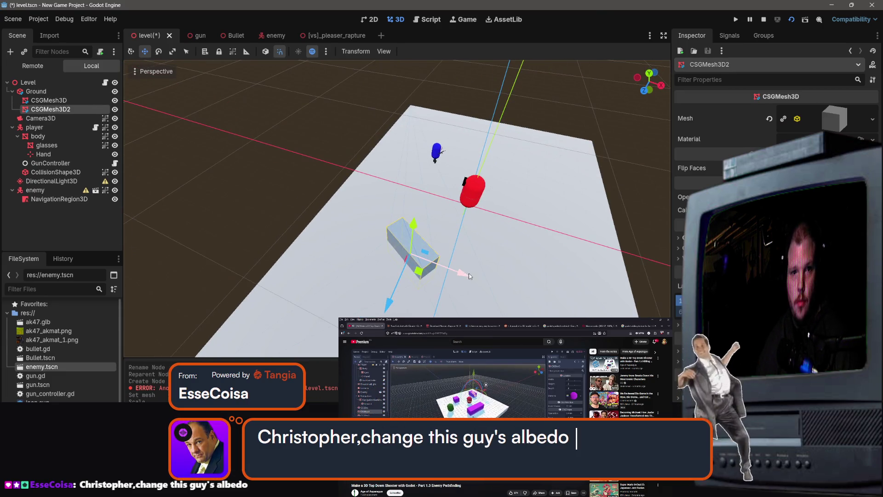
pyautogui.moveTo(460, 271); pyautogui.dragTo(549, 305)
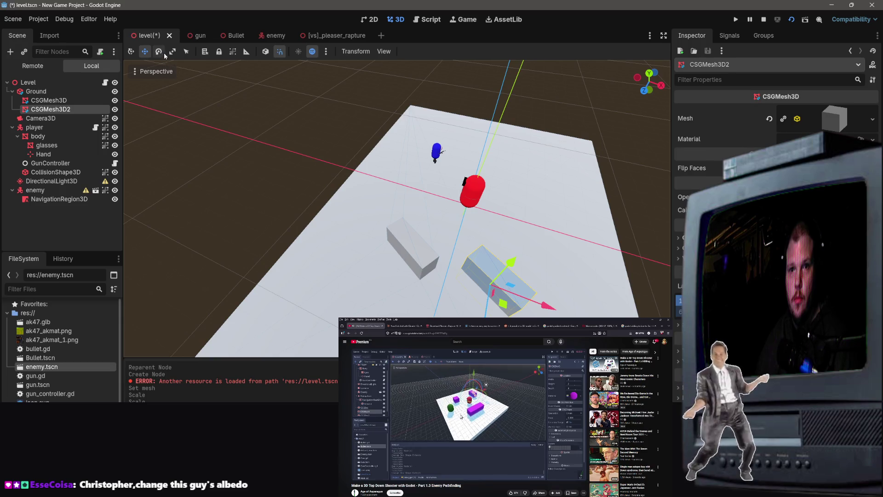
pyautogui.press('e')
pyautogui.moveTo(501, 264)
pyautogui.mouseDown()
pyautogui.moveTo(517, 285)
pyautogui.moveTo(504, 284)
pyautogui.moveTo(542, 295)
pyautogui.moveTo(552, 236)
pyautogui.moveTo(572, 258)
pyautogui.mouseUp()
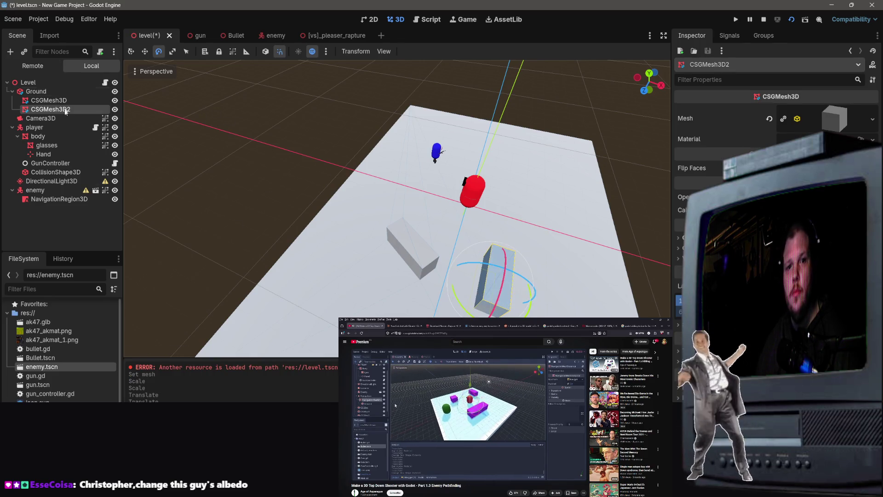
pyautogui.click(144, 51)
pyautogui.moveTo(494, 283); pyautogui.dragTo(577, 306)
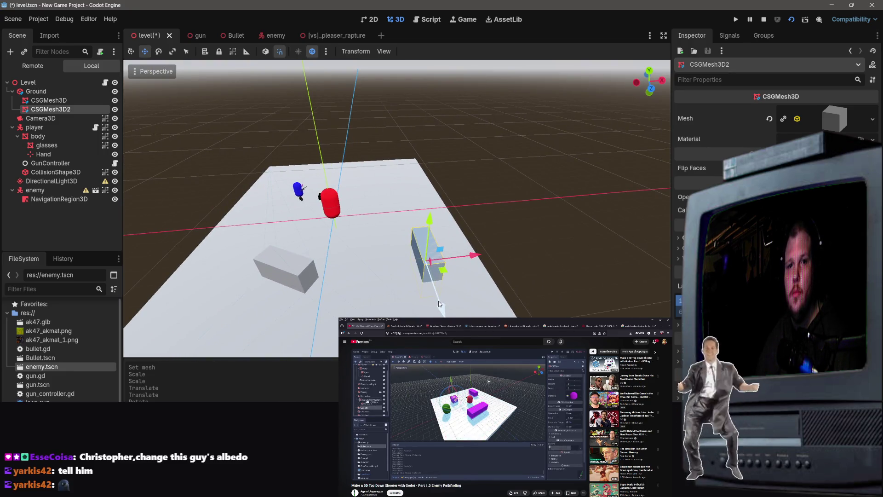
pyautogui.moveTo(439, 304)
pyautogui.mouseDown()
pyautogui.moveTo(398, 204)
pyautogui.moveTo(416, 208)
pyautogui.moveTo(442, 299)
pyautogui.mouseUp()
# - Duplicate the box twice more to make four obstacles on the floor
pyautogui.hotkey('ctrl', 'd')
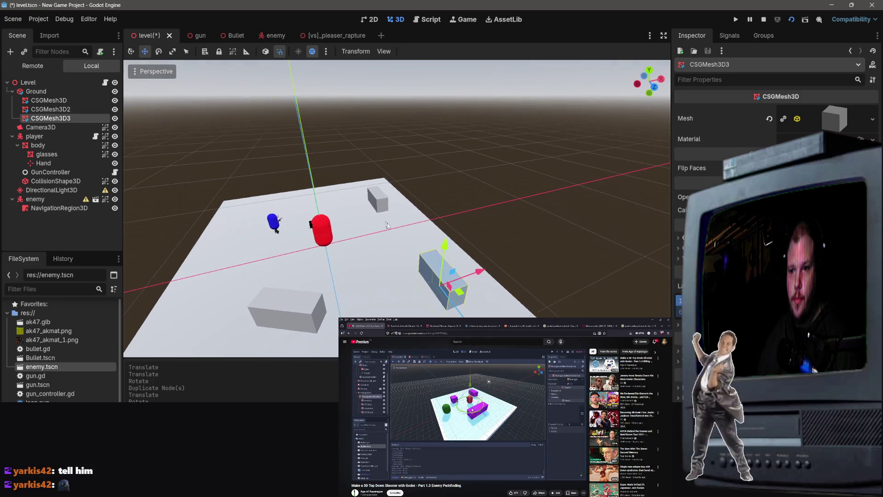
pyautogui.press('s')
pyautogui.press('d')
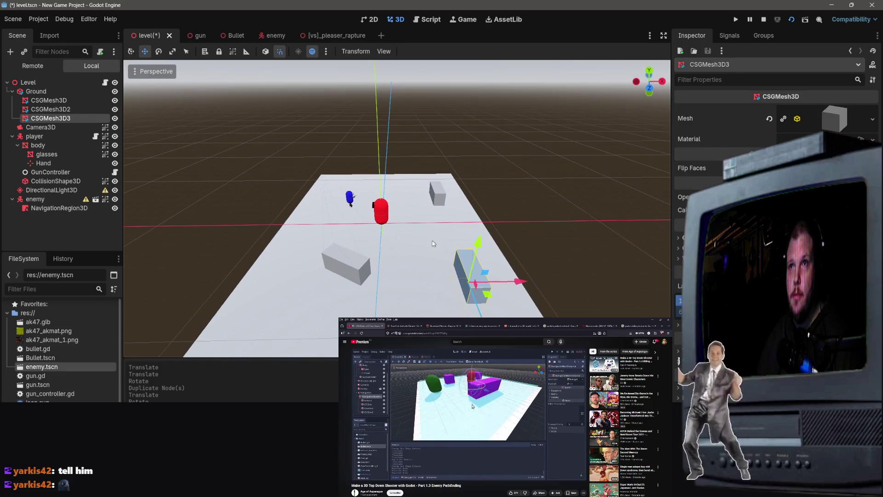
pyautogui.hotkey('ctrl', 'd')
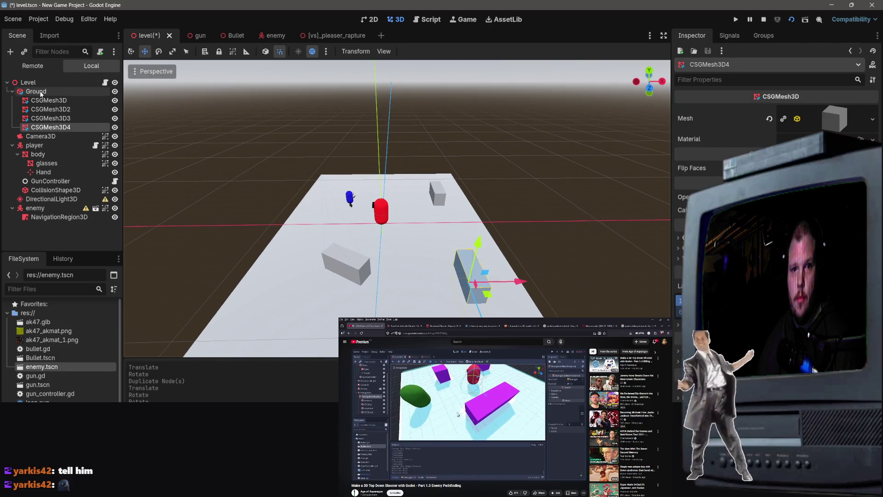
pyautogui.click(69, 218)
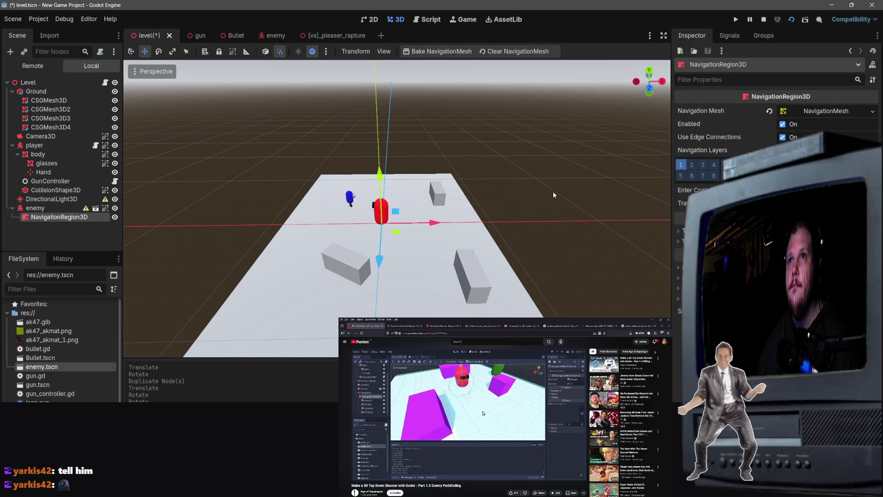
# - Expand the first box's mesh material and set its albedo colour to red
pyautogui.scroll(5, 513, 237)
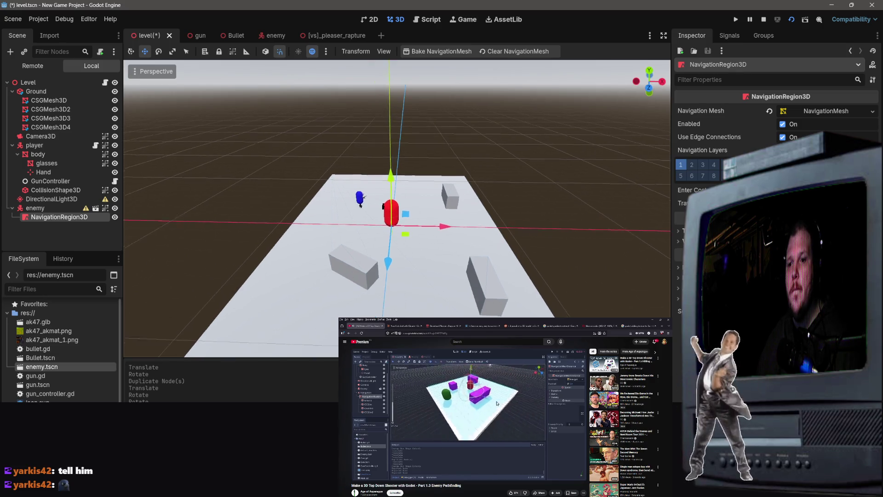
pyautogui.click(435, 187)
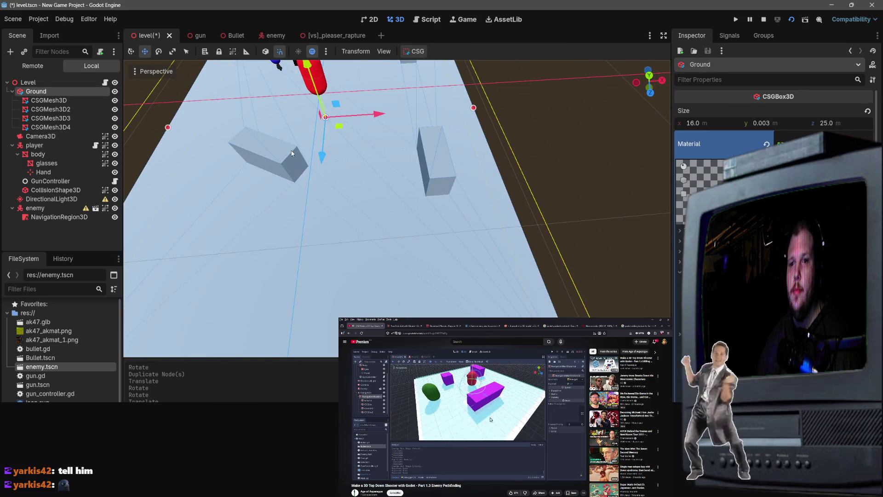
pyautogui.click(48, 100)
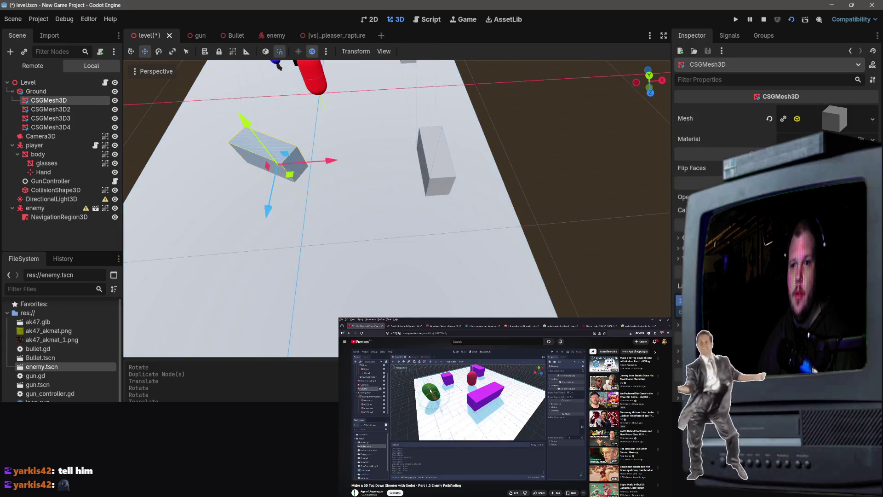
pyautogui.click(831, 123)
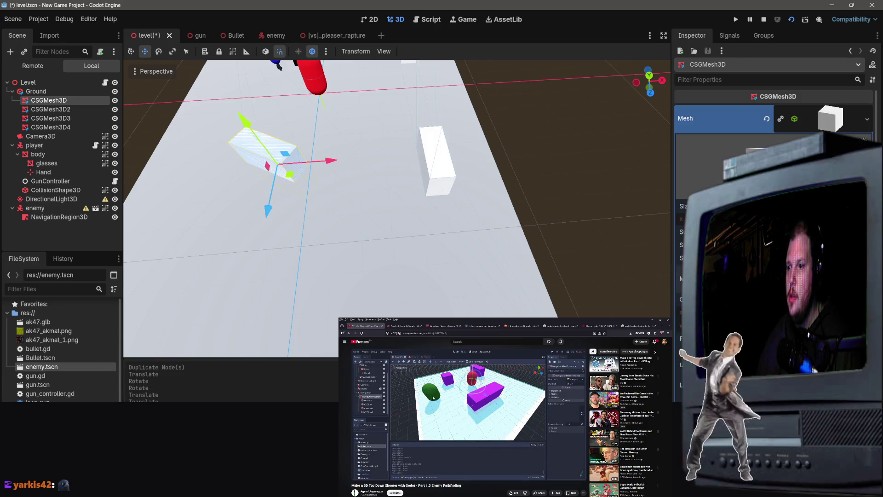
pyautogui.scroll(-3, 772, 161)
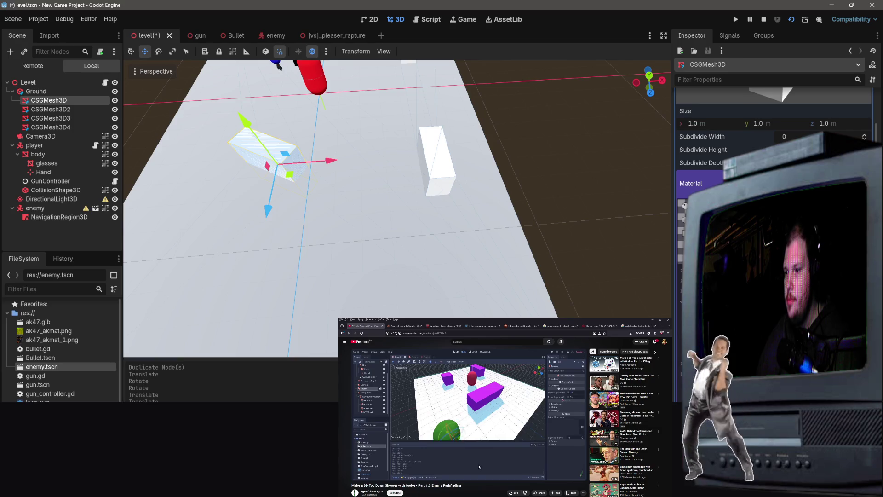
pyautogui.click(805, 193)
pyautogui.moveTo(810, 92); pyautogui.dragTo(854, 122)
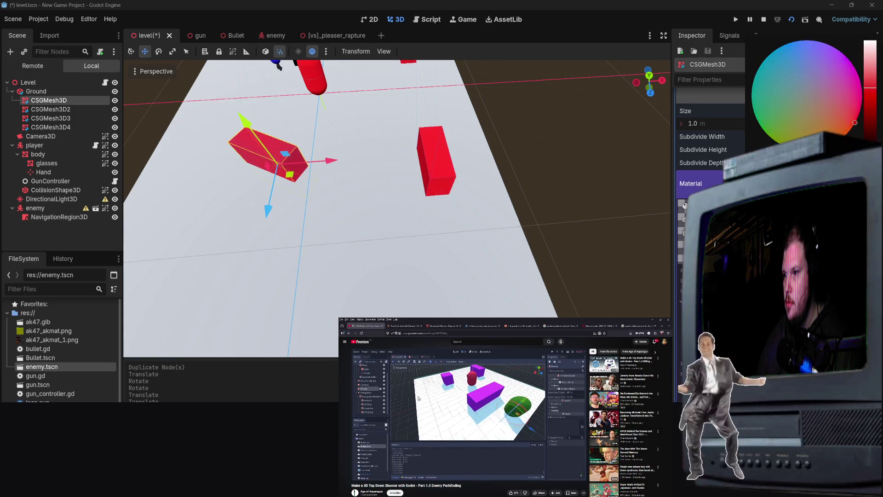
pyautogui.scroll(-3, 421, 183)
pyautogui.click(458, 167)
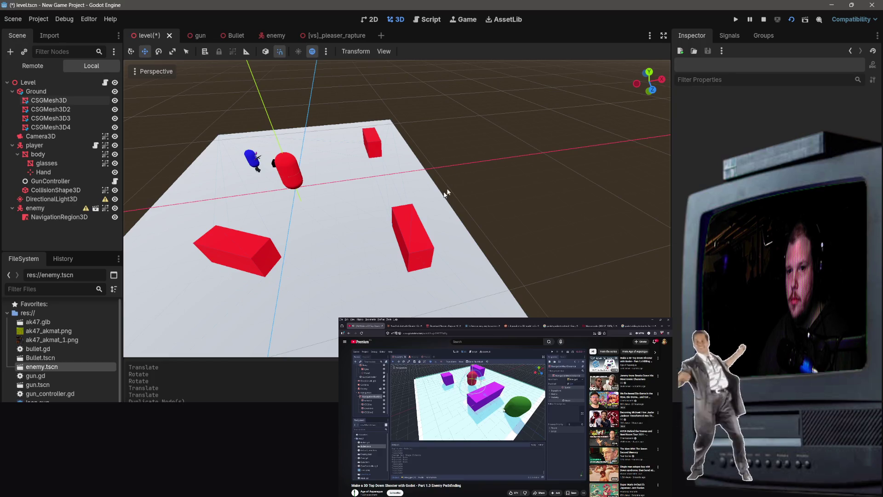
# - Check the ground's colour, then shift the box colour to magenta and save the scene
pyautogui.click(260, 250)
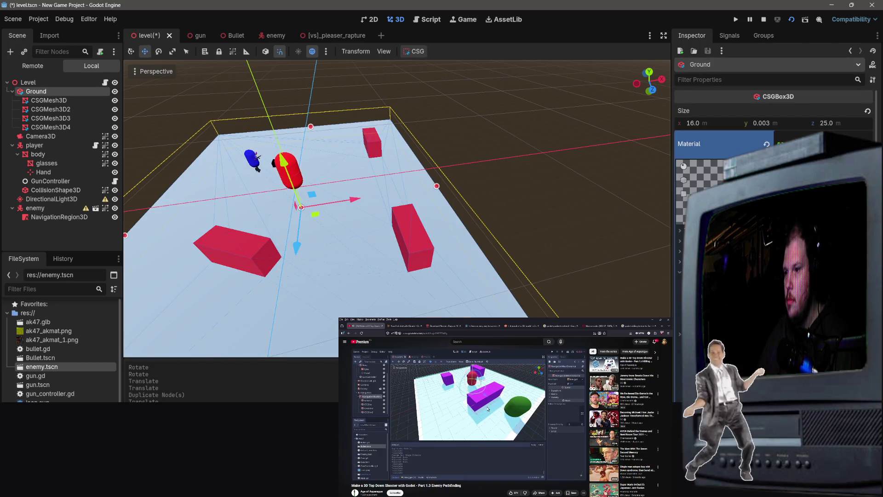
pyautogui.click(804, 193)
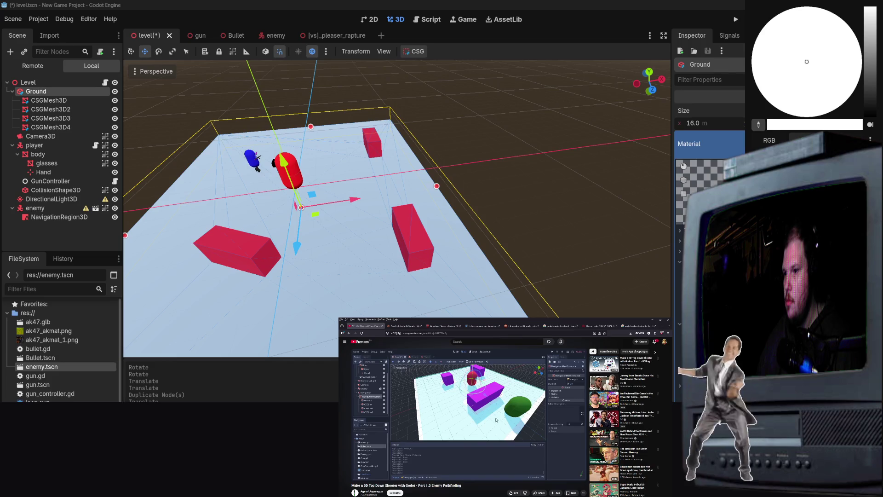
pyautogui.click(601, 279)
pyautogui.click(49, 101)
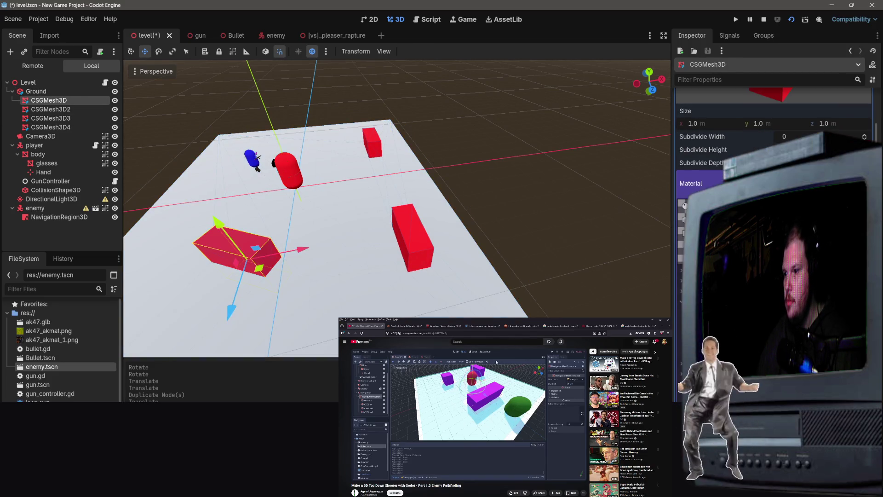
pyautogui.click(805, 193)
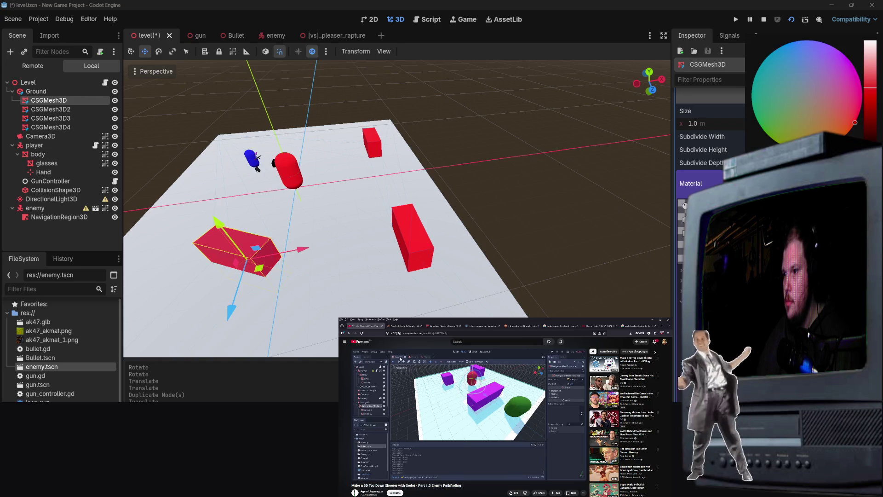
pyautogui.moveTo(854, 123)
pyautogui.mouseDown()
pyautogui.moveTo(777, 143)
pyautogui.moveTo(753, 97)
pyautogui.moveTo(775, 53)
pyautogui.moveTo(817, 42)
pyautogui.moveTo(856, 72)
pyautogui.mouseUp()
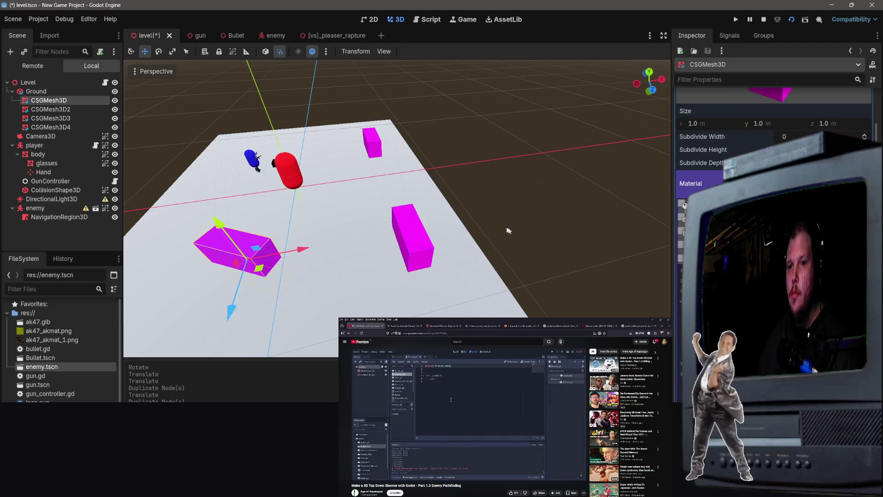
pyautogui.hotkey('ctrl', 's')
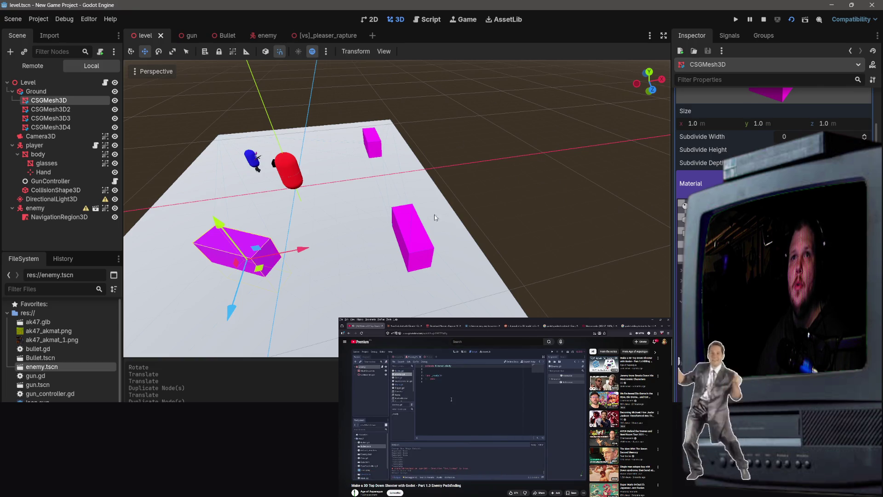
pyautogui.click(51, 206)
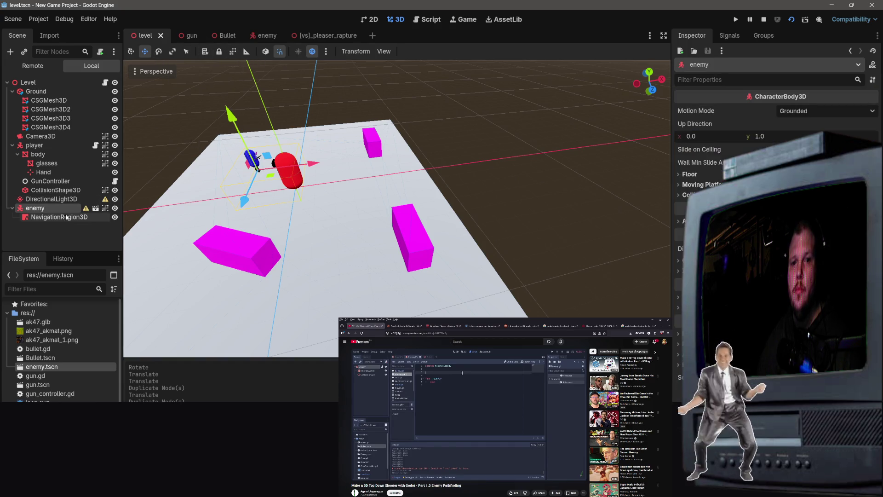
# - Attach a new res://enemy.gd script to the enemy node via Attach Script
pyautogui.rightClick(60, 199)
pyautogui.click(40, 208)
pyautogui.rightClick(40, 208)
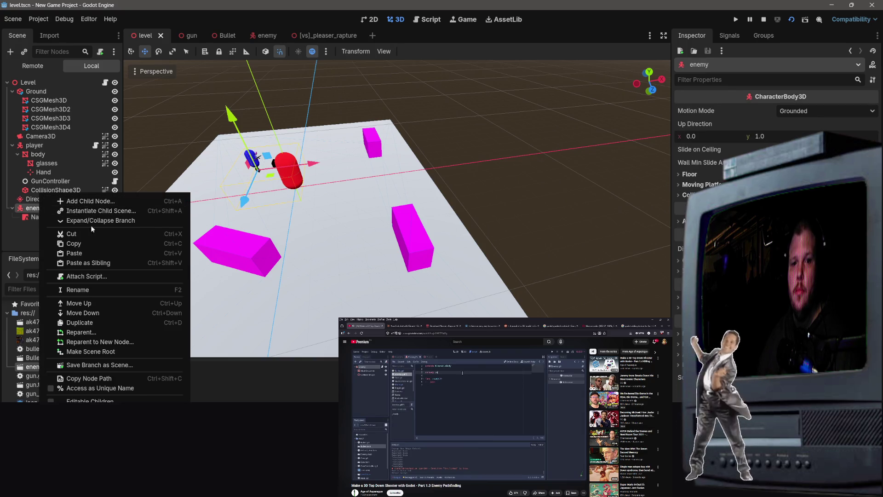
pyautogui.click(23, 207)
pyautogui.press('f')
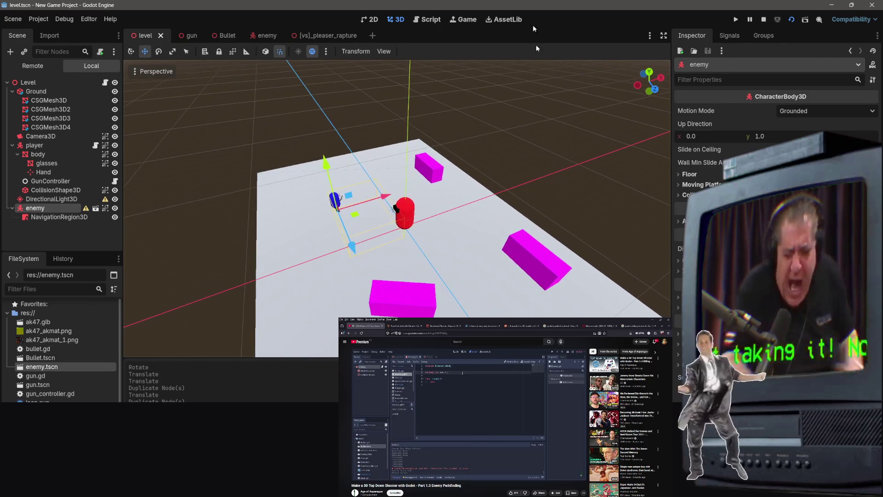
pyautogui.click(464, 478)
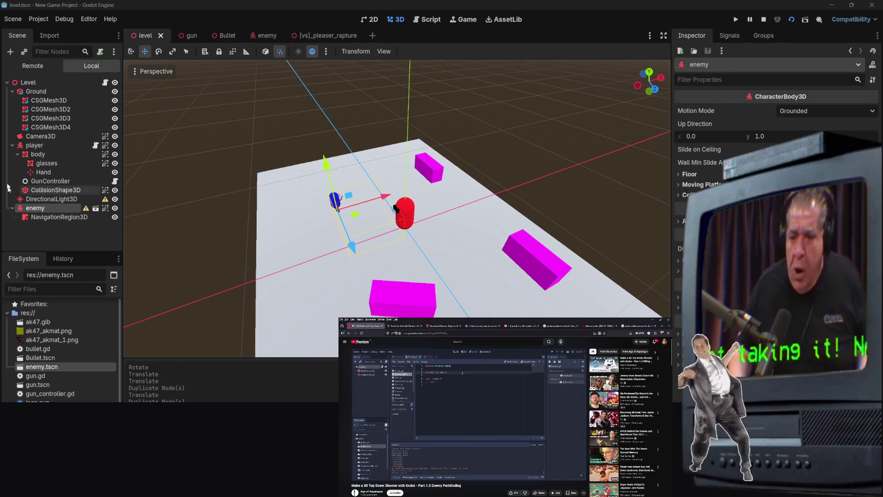
pyautogui.rightClick(37, 208)
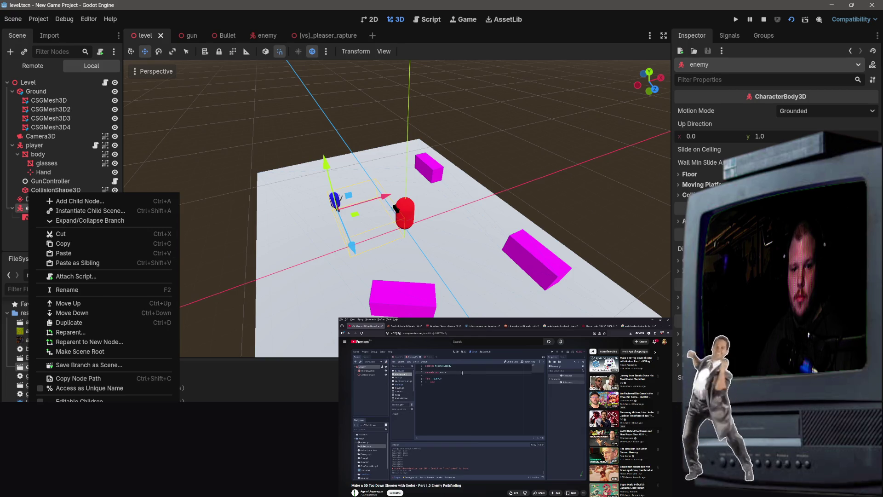
pyautogui.click(66, 276)
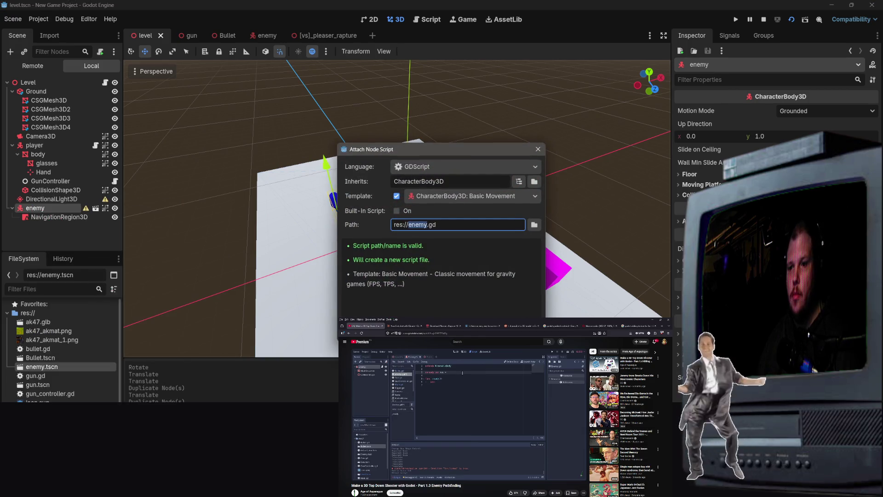
pyautogui.press('Return')
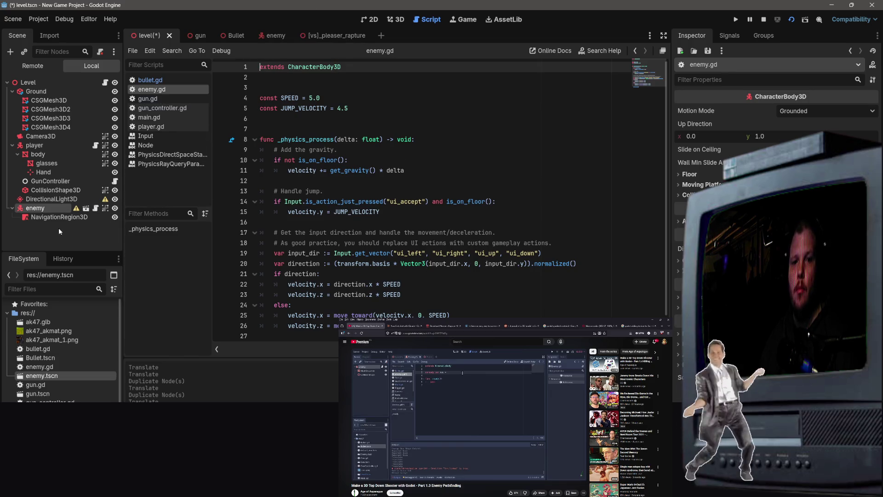
# - Select the template code from line 4 down, comment it out with Ctrl+K, and return to line 2
pyautogui.click(384, 101)
pyautogui.scroll(-1, 384, 102)
pyautogui.scroll(1, 384, 113)
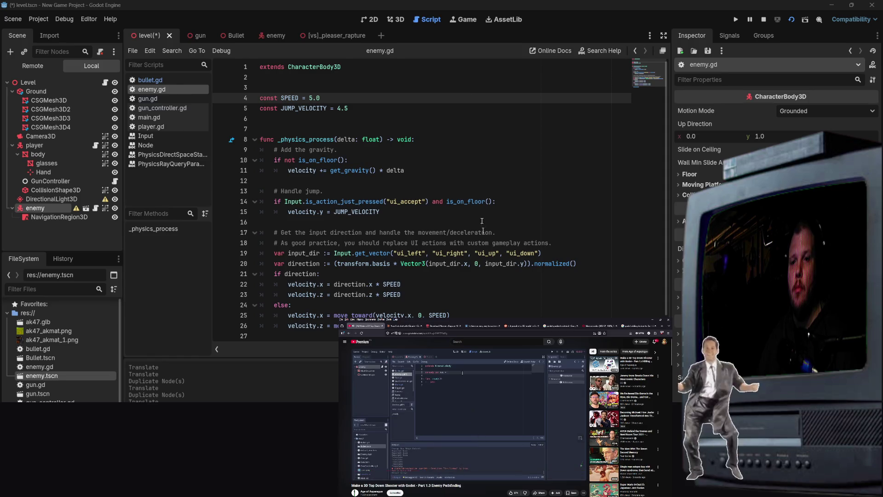
pyautogui.click(354, 180)
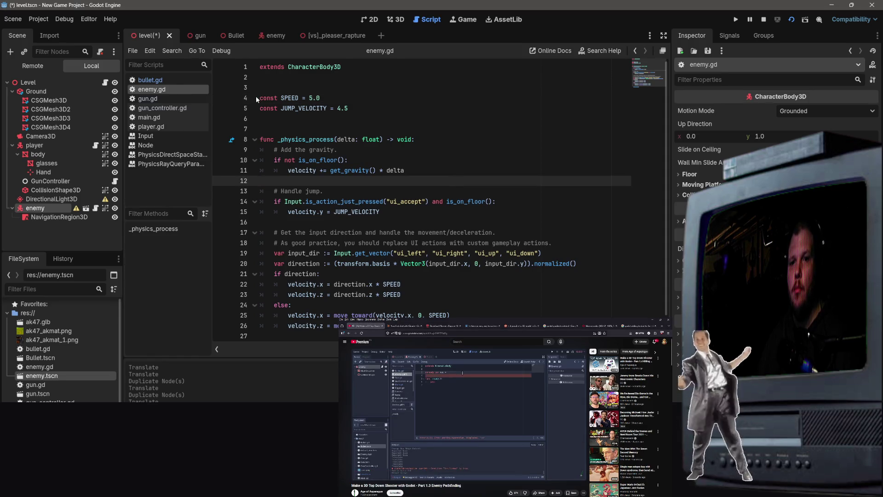
pyautogui.click(317, 67)
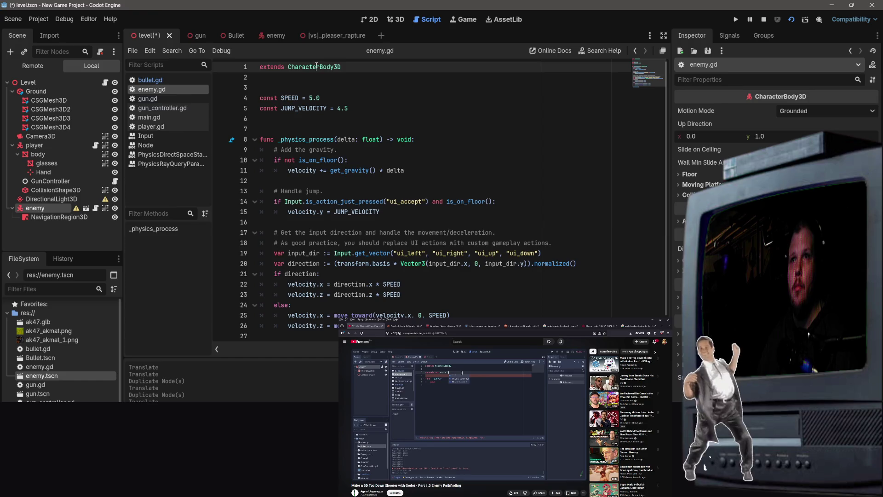
pyautogui.moveTo(260, 98)
pyautogui.mouseDown()
pyautogui.moveTo(403, 171)
pyautogui.moveTo(413, 289)
pyautogui.moveTo(330, 323)
pyautogui.moveTo(492, 310)
pyautogui.moveTo(330, 324)
pyautogui.mouseUp()
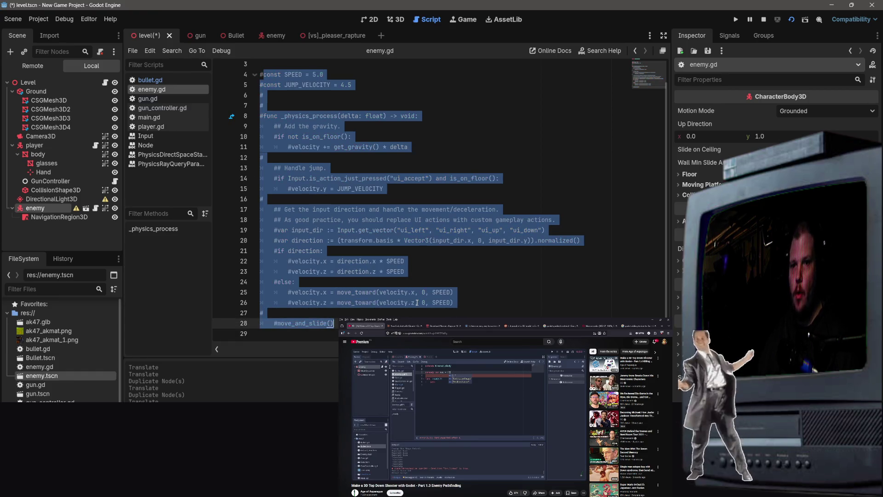
pyautogui.hotkey('ctrl', 'k')
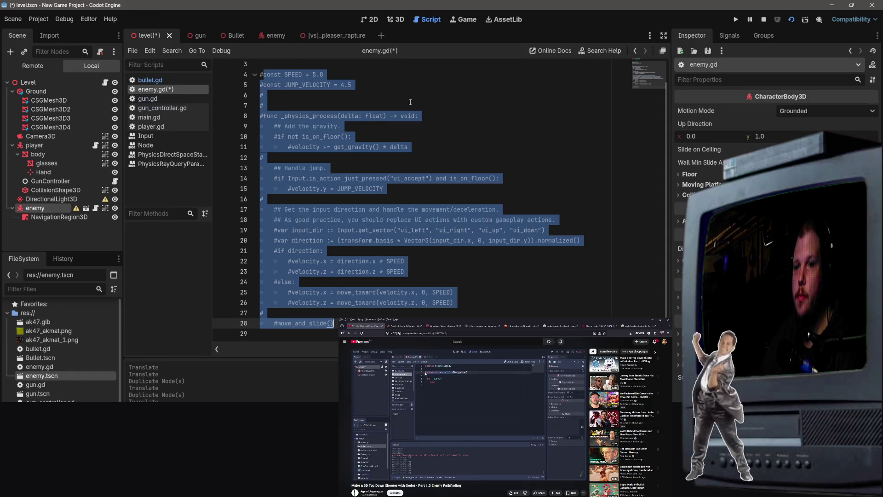
pyautogui.click(410, 102)
pyautogui.scroll(1, 407, 104)
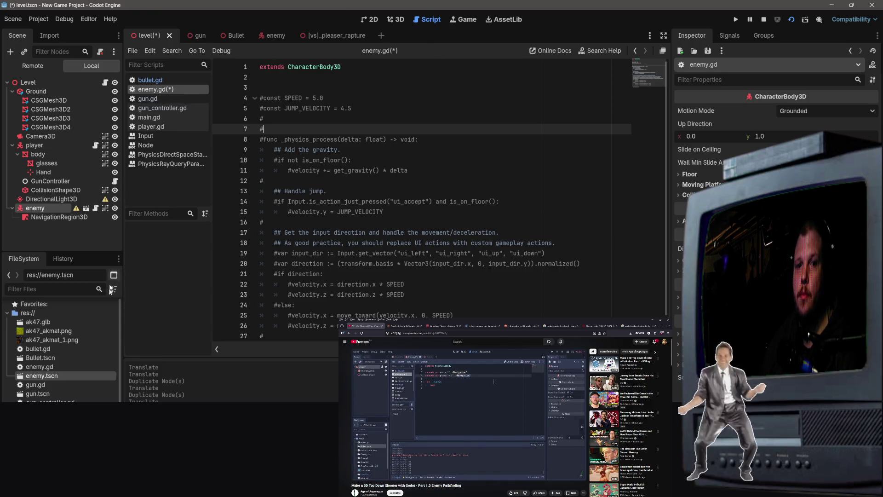
pyautogui.click(360, 81)
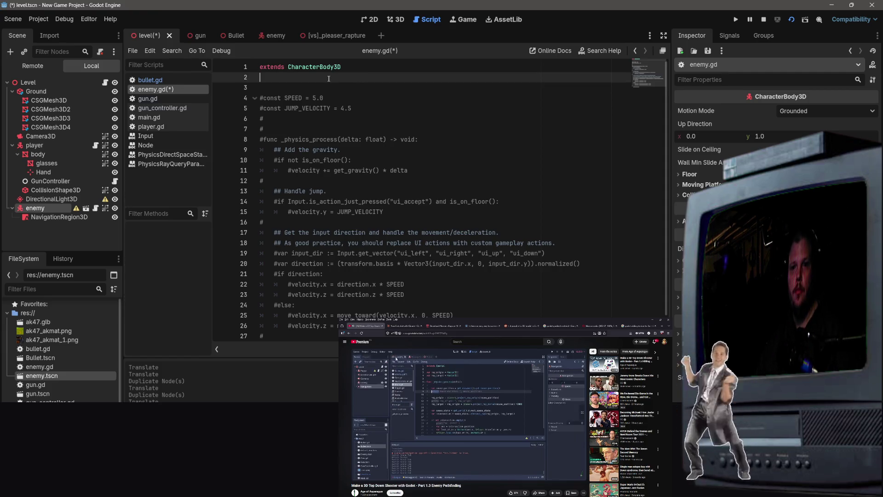
# - Add a 'var' line on line 3 followed by blank lines
pyautogui.press('Return')
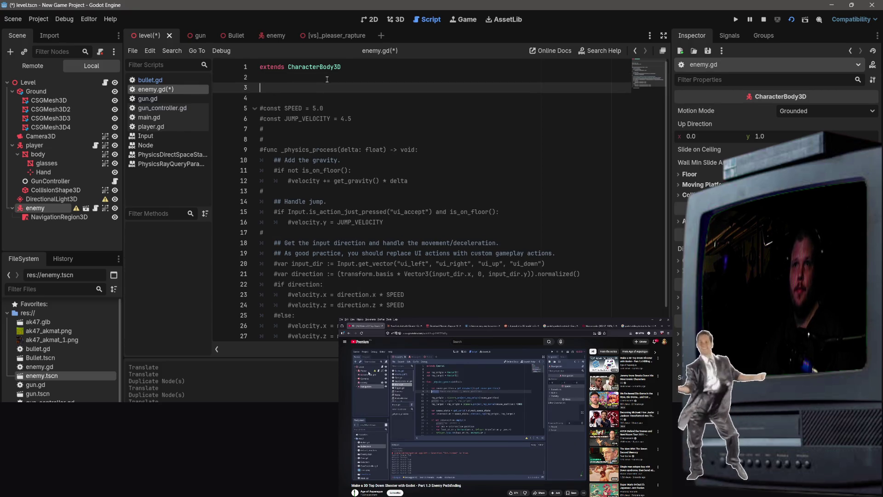
pyautogui.write('var')
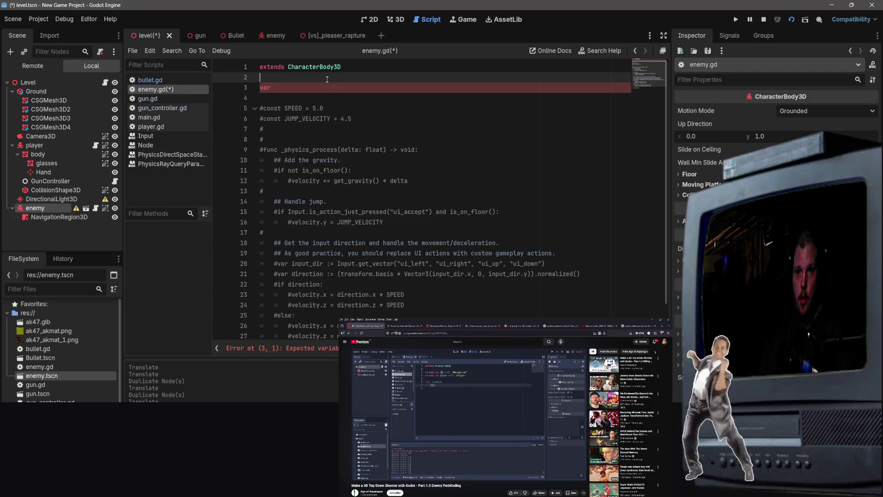
pyautogui.press('Down')
pyautogui.press('Return')
pyautogui.press('Return')
pyautogui.press('Up')
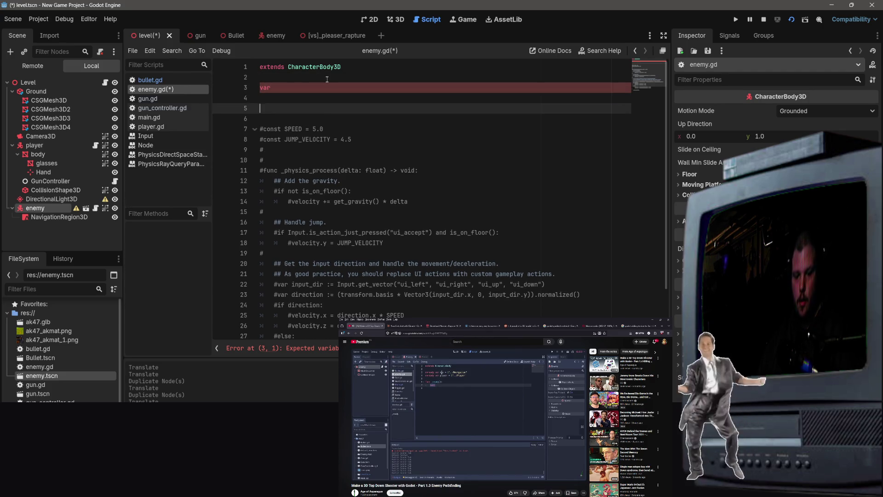
# - Add an empty func _ready() below the var line
pyautogui.write('func _(')
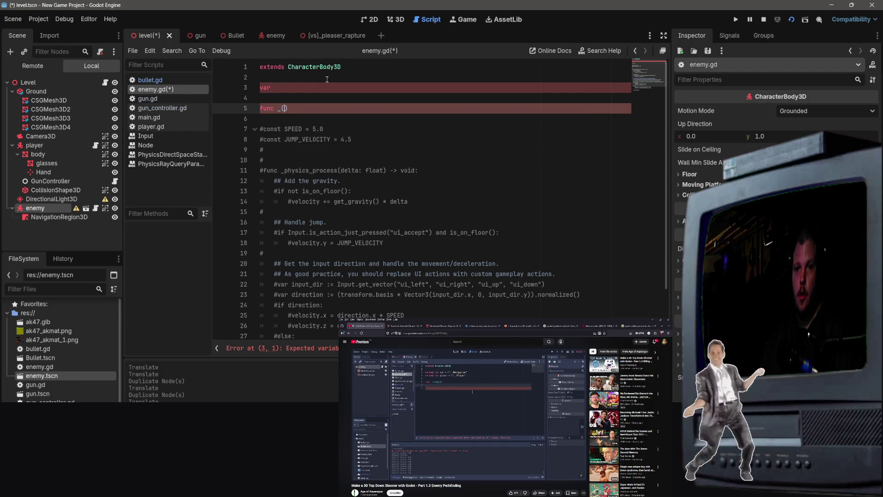
pyautogui.press('BackSpace')
pyautogui.write('ready')
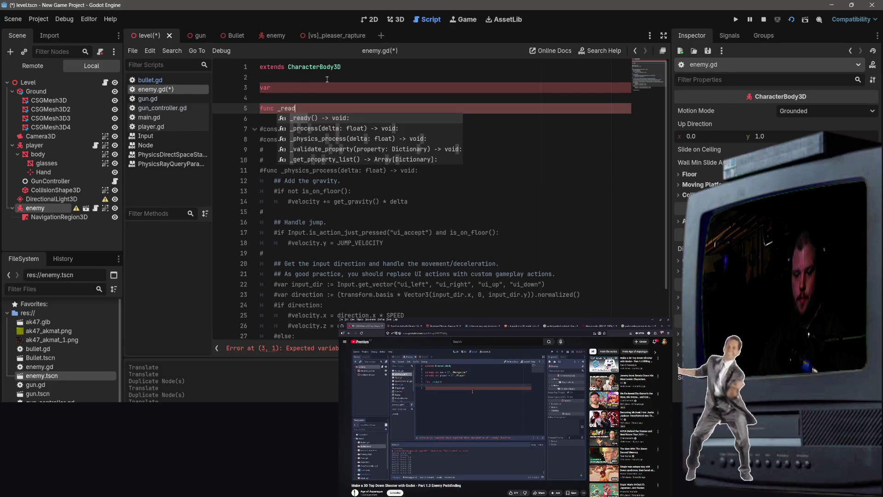
pyautogui.press('Return')
pyautogui.press('Return')
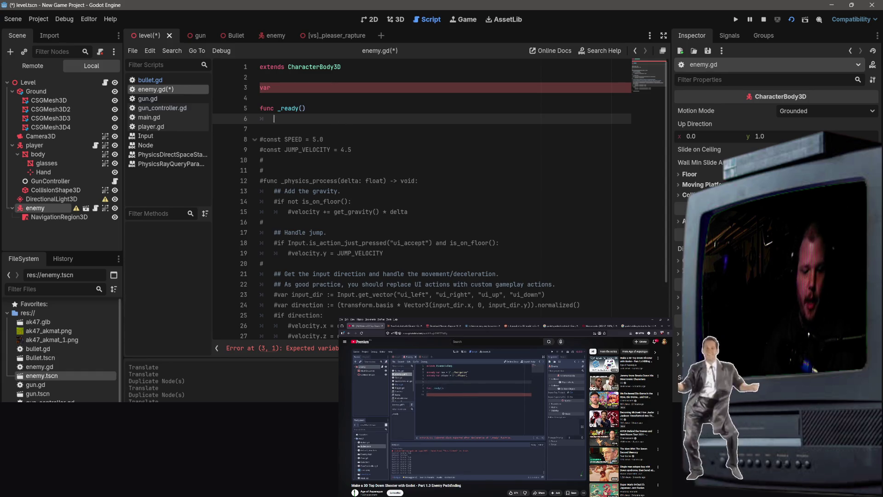
pyautogui.scroll(-1, 326, 388)
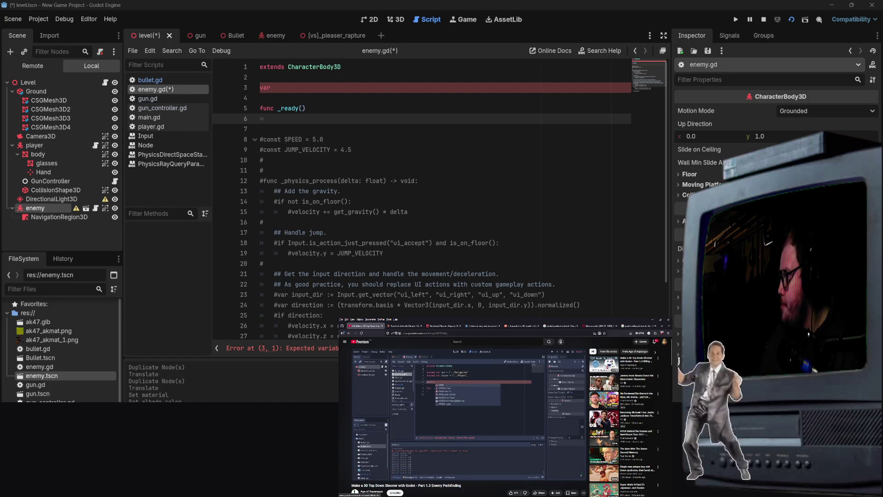
pyautogui.click(288, 94)
pyautogui.click(288, 88)
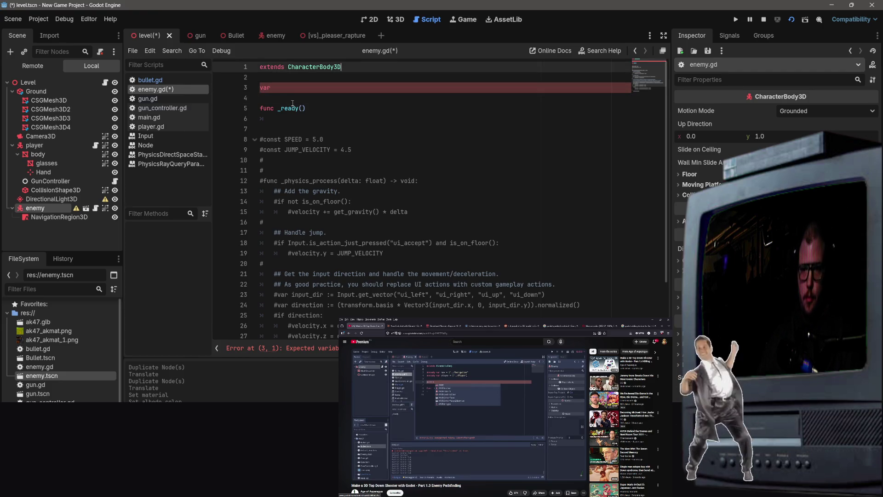
pyautogui.write('@onready')
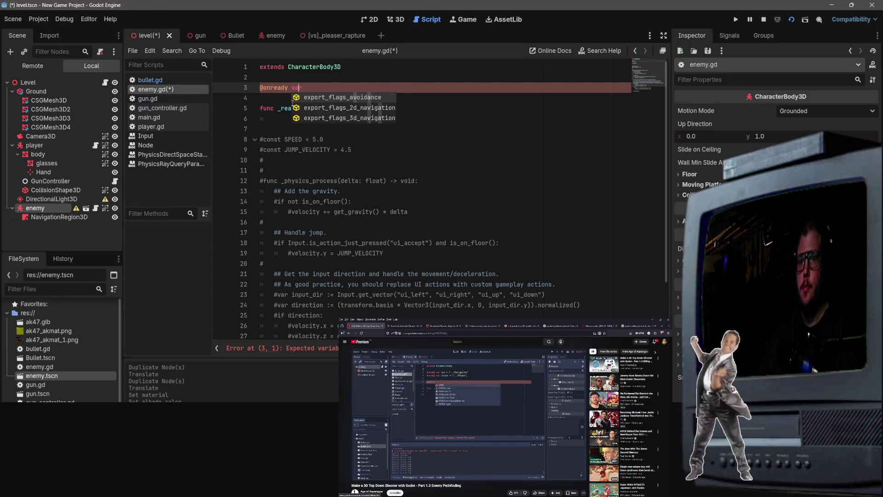
pyautogui.press('End')
pyautogui.write('navc')
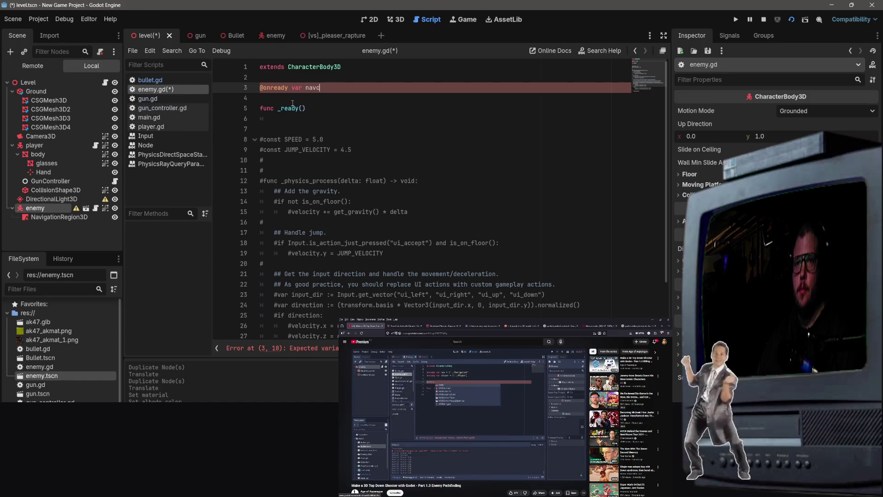
pyautogui.press('BackSpace')
pyautogui.press('BackSpace')
pyautogui.press('BackSpace')
pyautogui.write('=')
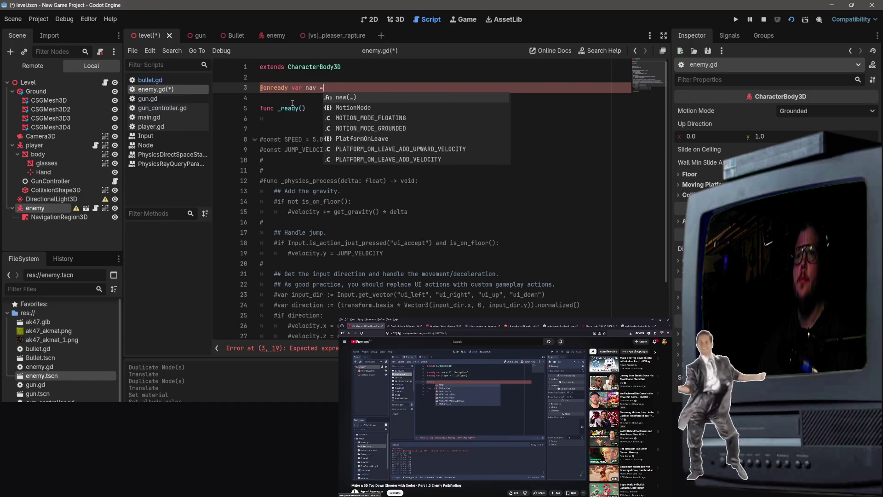
pyautogui.press('Escape')
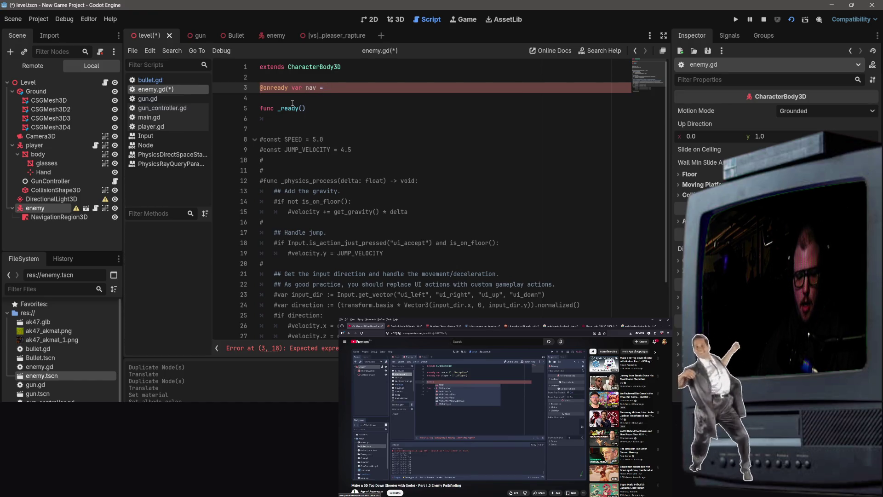
pyautogui.write('$"')
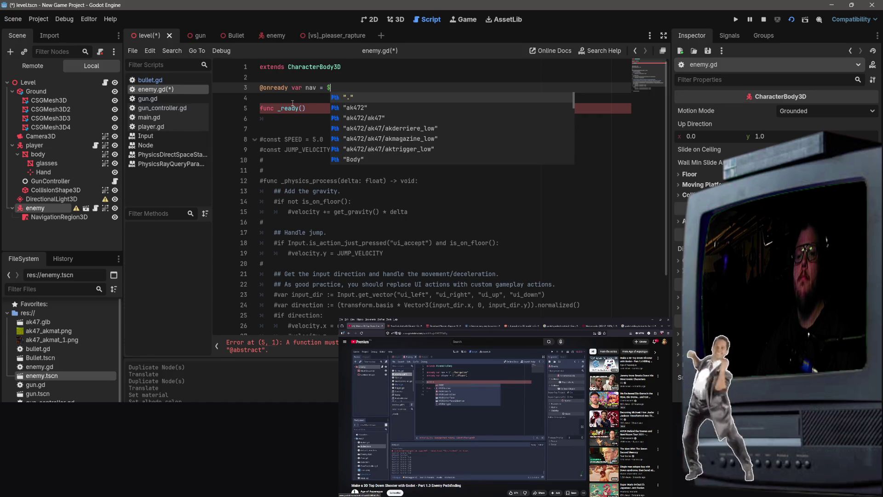
pyautogui.press('BackSpace')
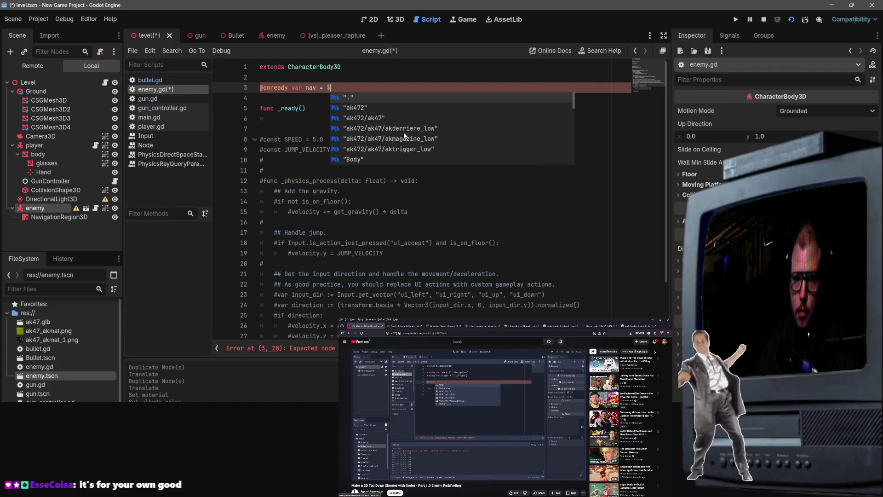
pyautogui.scroll(-2, 404, 134)
pyautogui.scroll(-5, 360, 115)
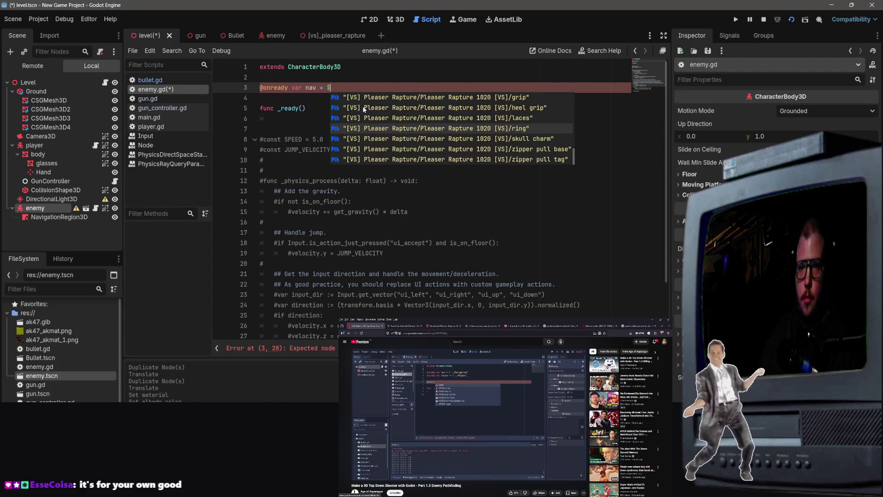
pyautogui.write('Enemy.')
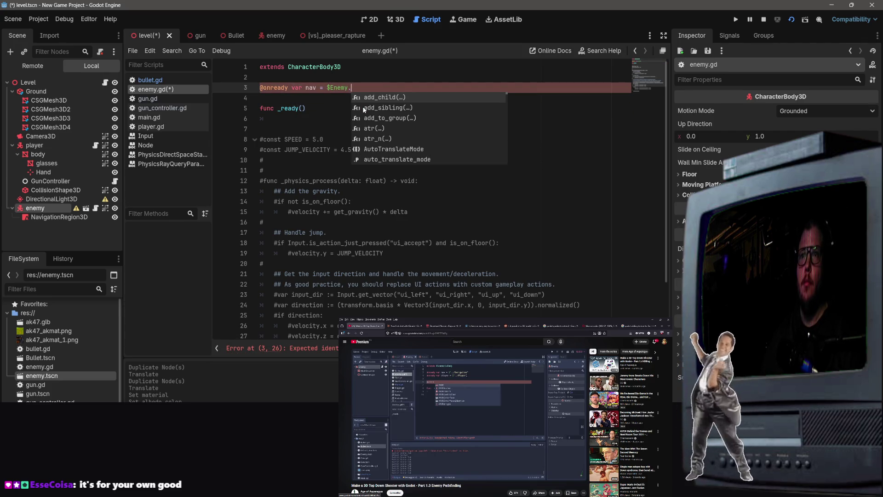
pyautogui.press('BackSpace')
pyautogui.write('/N')
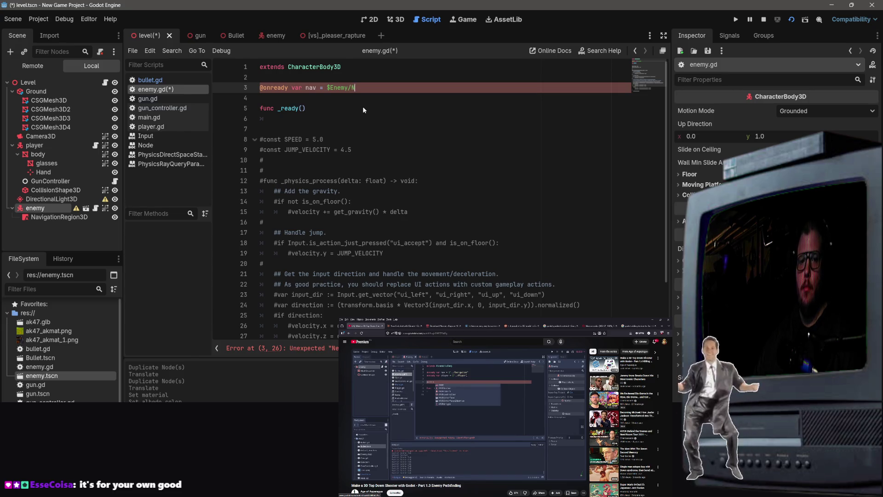
pyautogui.write('av')
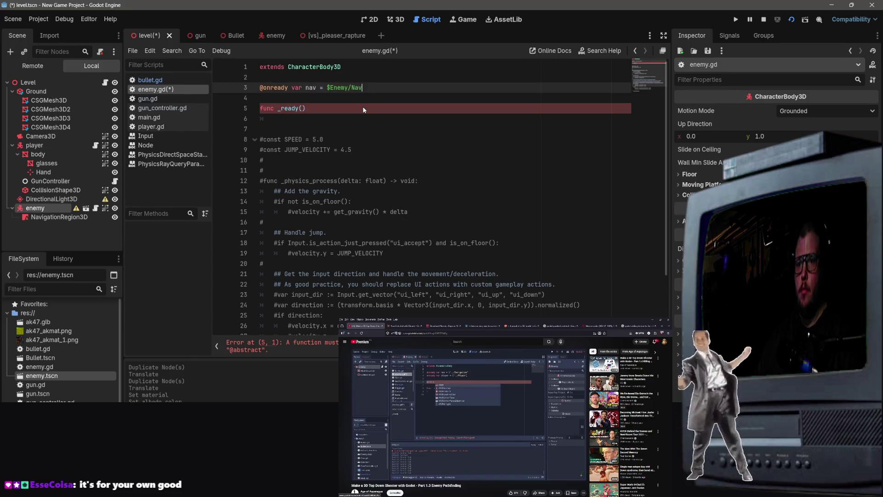
pyautogui.write('igationRe')
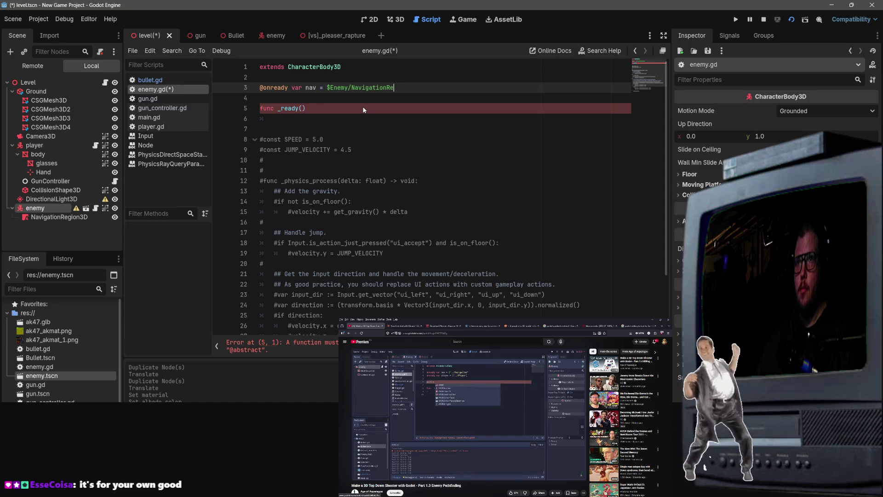
pyautogui.write('gion3d')
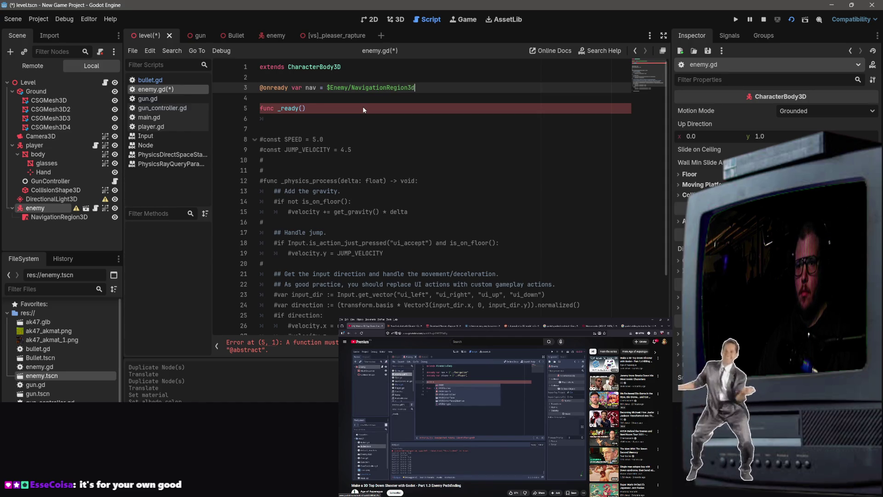
pyautogui.press('BackSpace')
pyautogui.write('D')
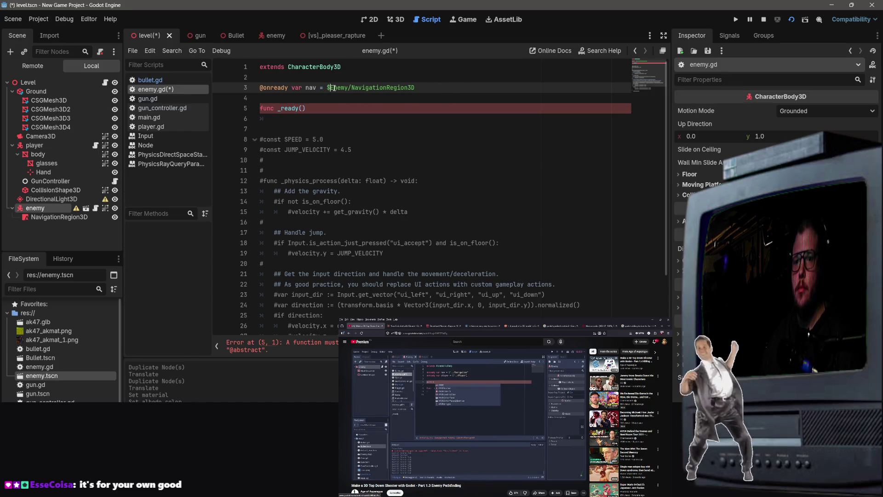
pyautogui.write(' "')
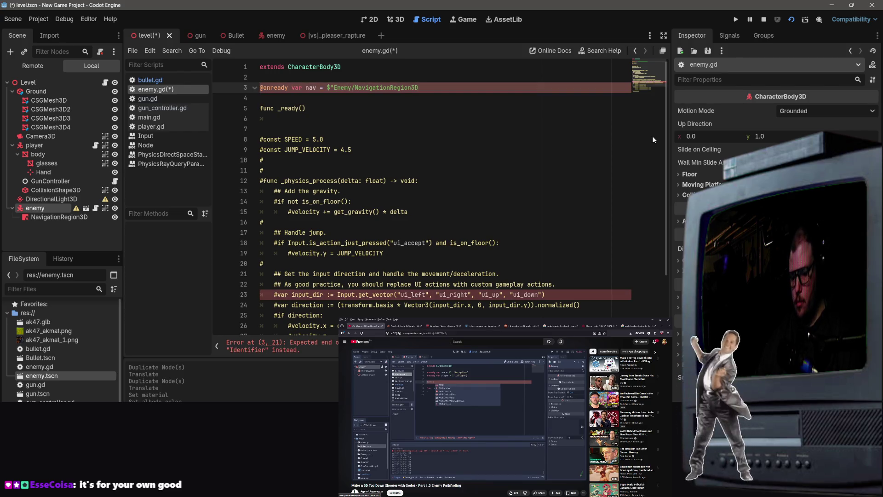
pyautogui.write('"')
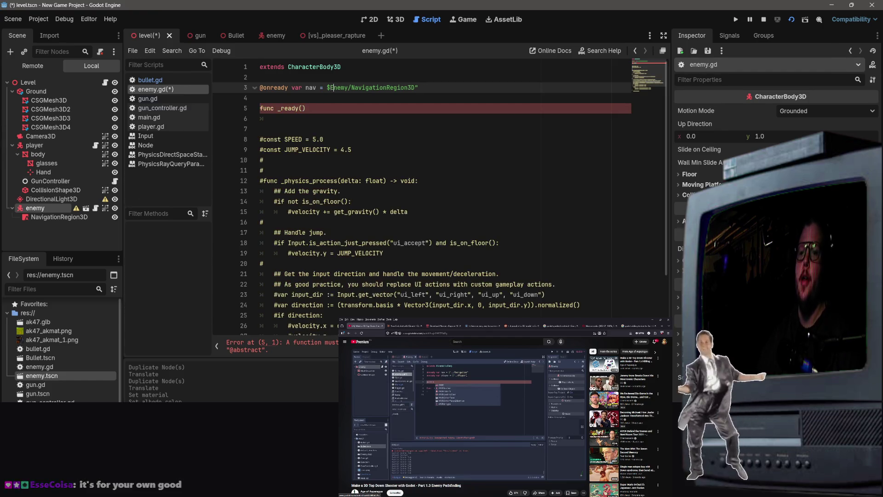
pyautogui.press('BackSpace')
pyautogui.press('Delete')
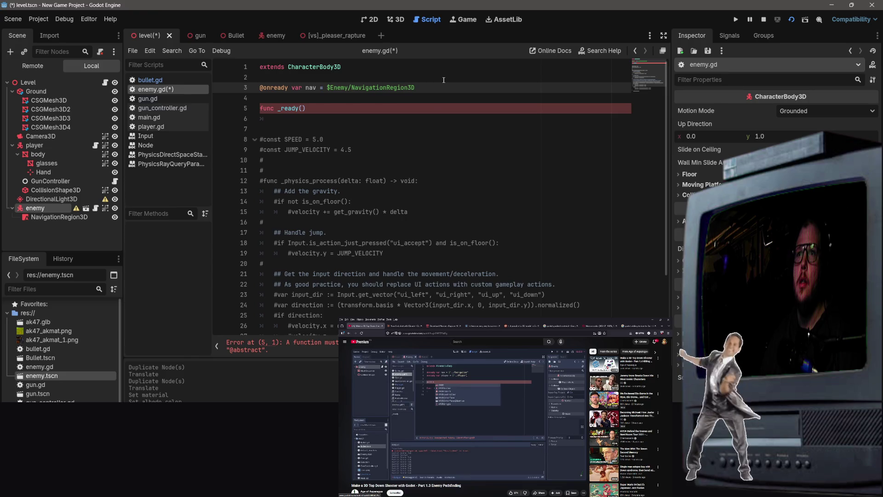
pyautogui.press('Down')
pyautogui.press('Down')
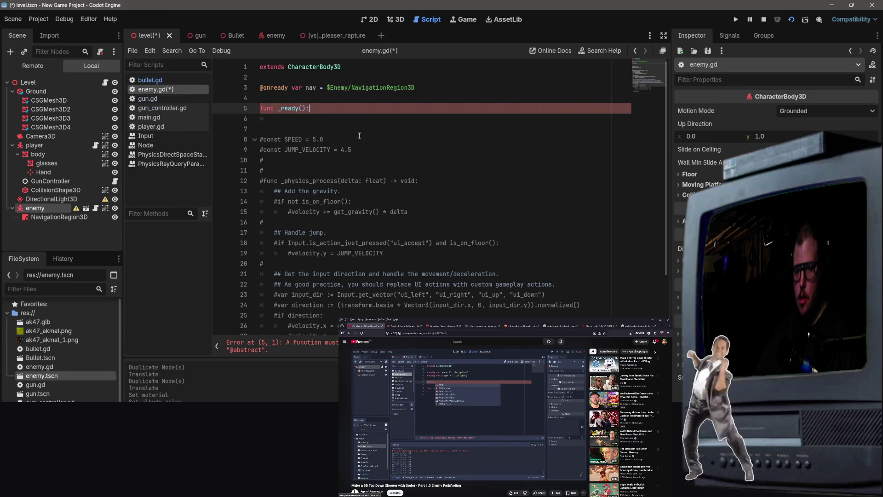
pyautogui.press('Up')
pyautogui.press('Up')
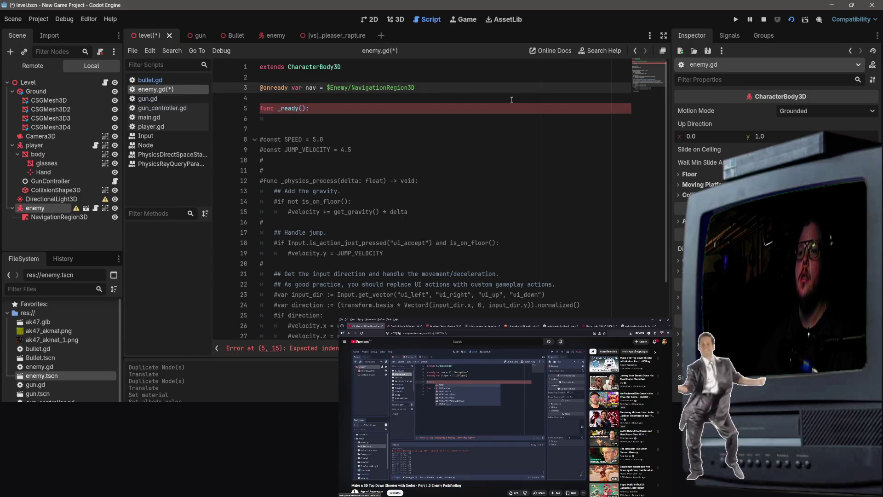
pyautogui.press('Return')
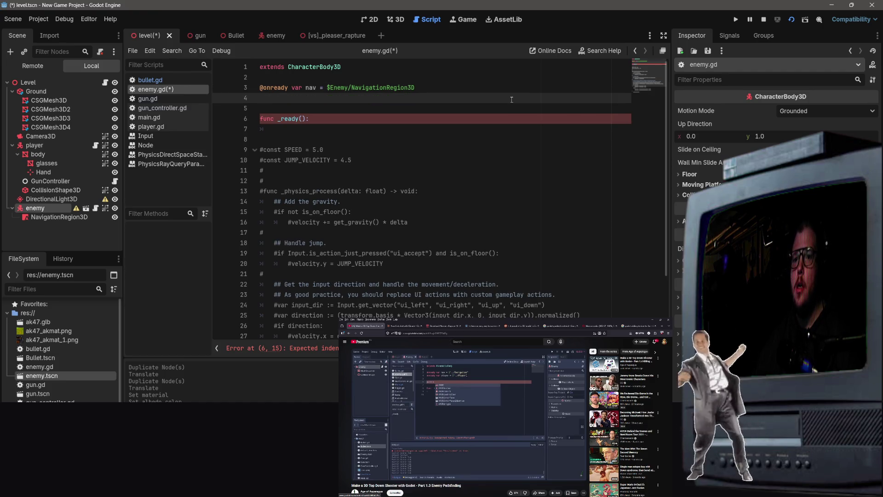
pyautogui.write('@onready')
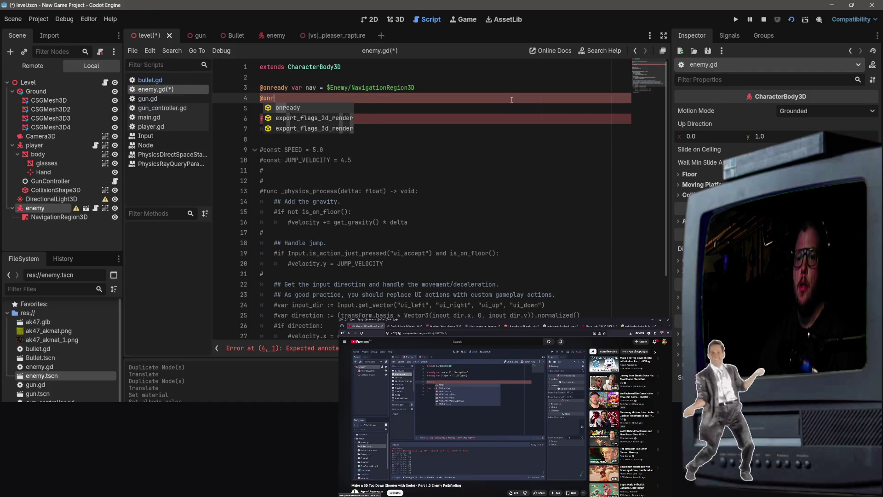
pyautogui.write('  var')
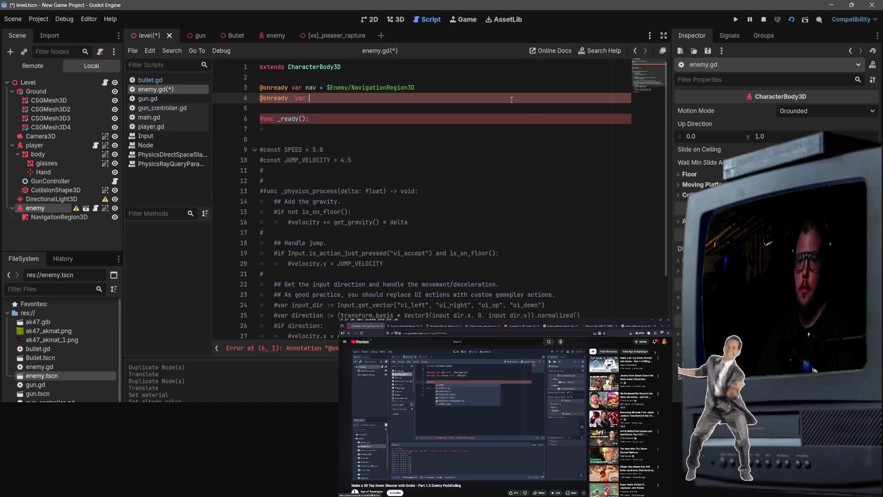
pyautogui.press('BackSpace')
pyautogui.press('BackSpace')
pyautogui.press('BackSpace')
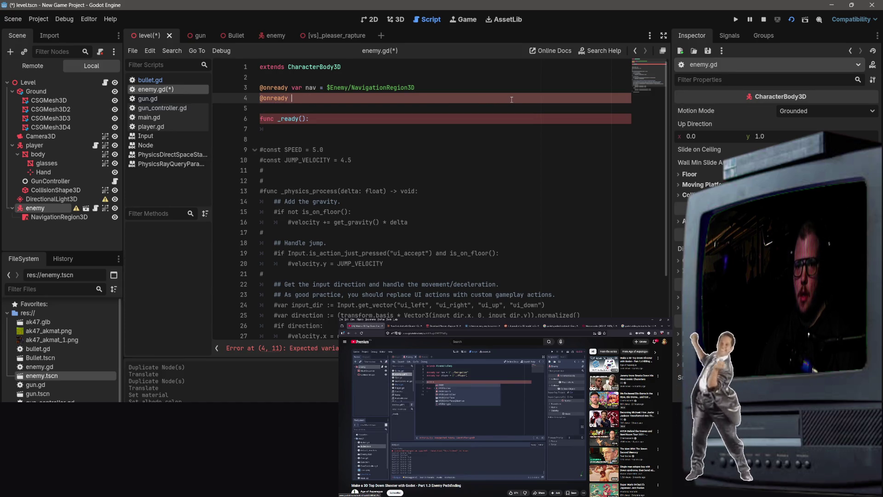
# - Type 'var player = $"../Player"' on line 4, correcting the misspellings
pyautogui.write('va')
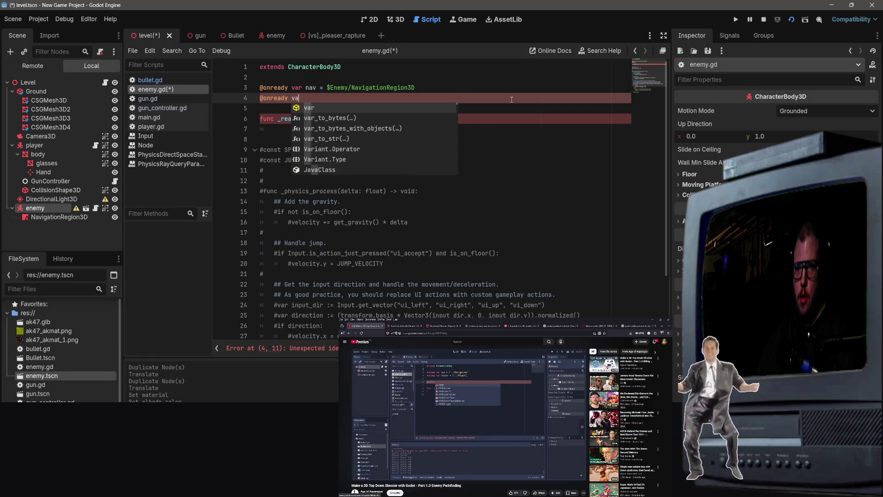
pyautogui.write('r plaety')
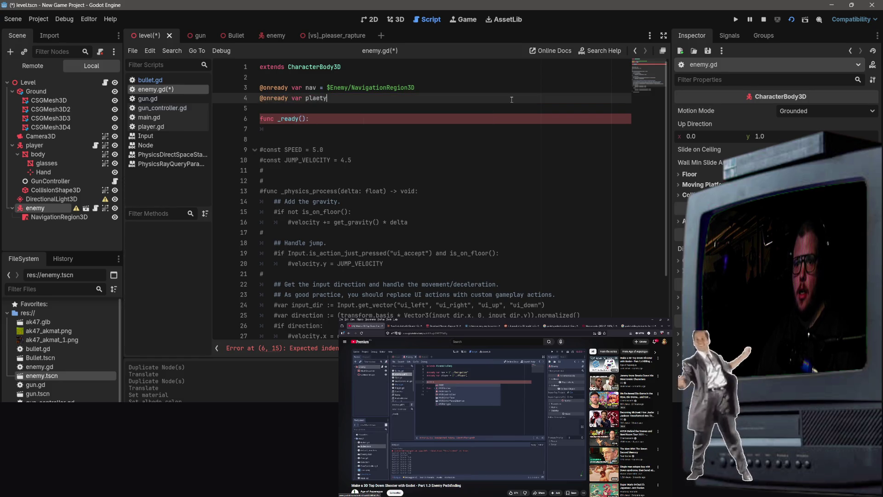
pyautogui.press('BackSpace')
pyautogui.press('BackSpace')
pyautogui.press('BackSpace')
pyautogui.write('yer =')
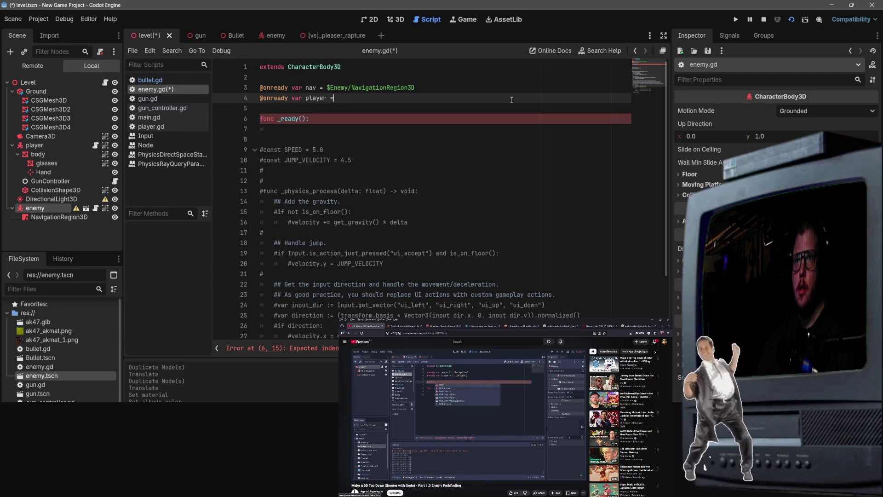
pyautogui.write(' $"')
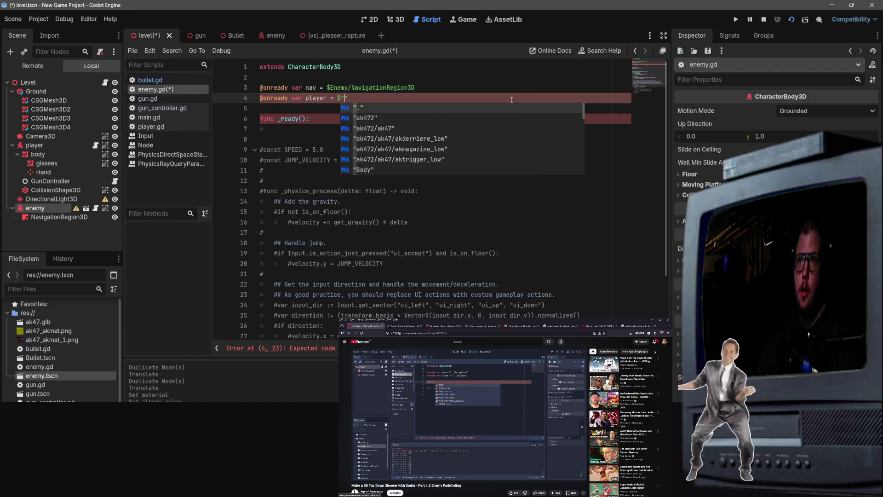
pyautogui.write('..')
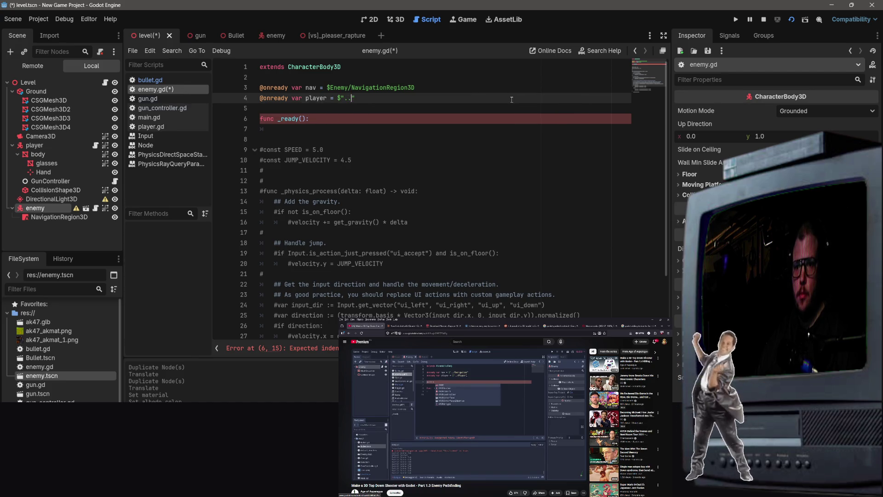
pyautogui.write('/')
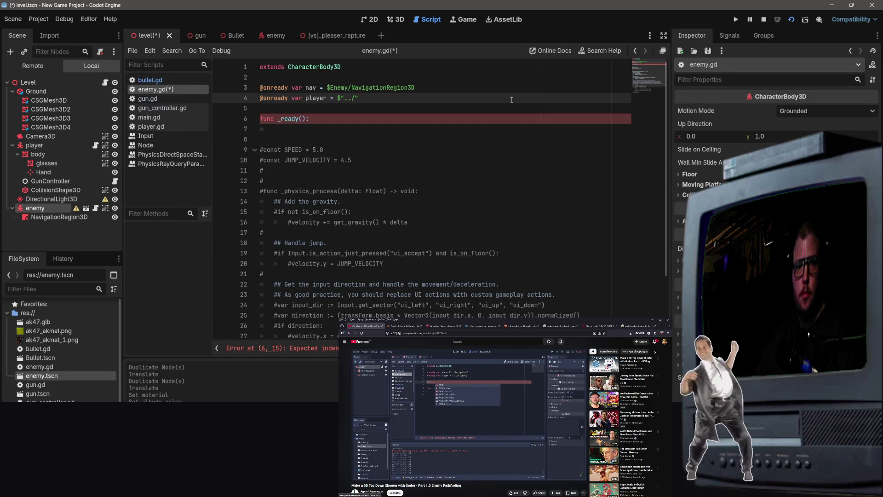
pyautogui.write('Plauer')
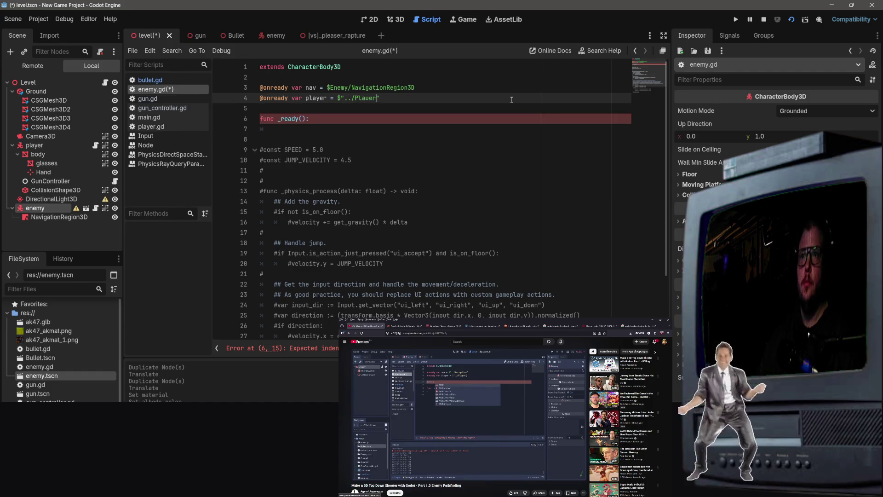
pyautogui.press('BackSpace')
pyautogui.press('BackSpace')
pyautogui.press('BackSpace')
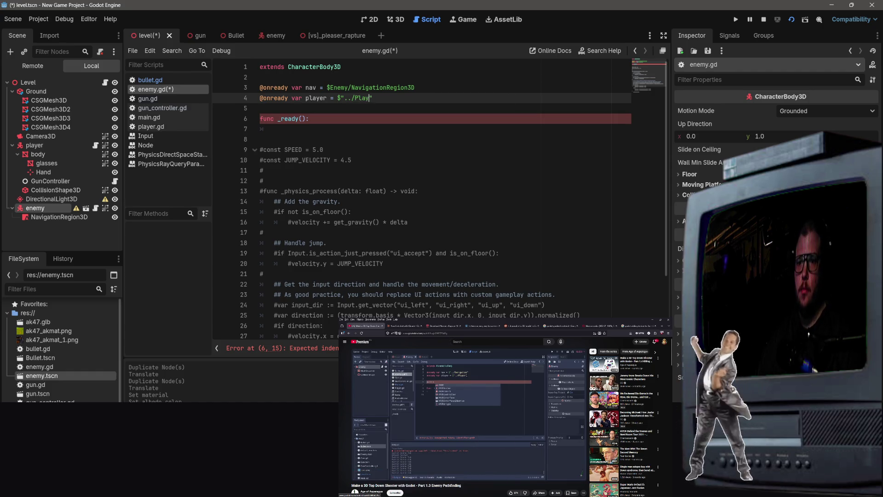
pyautogui.write('yer')
# - Check the tutorial reference and append 'as CharacterBody3D' to the player declaration
pyautogui.click(485, 469)
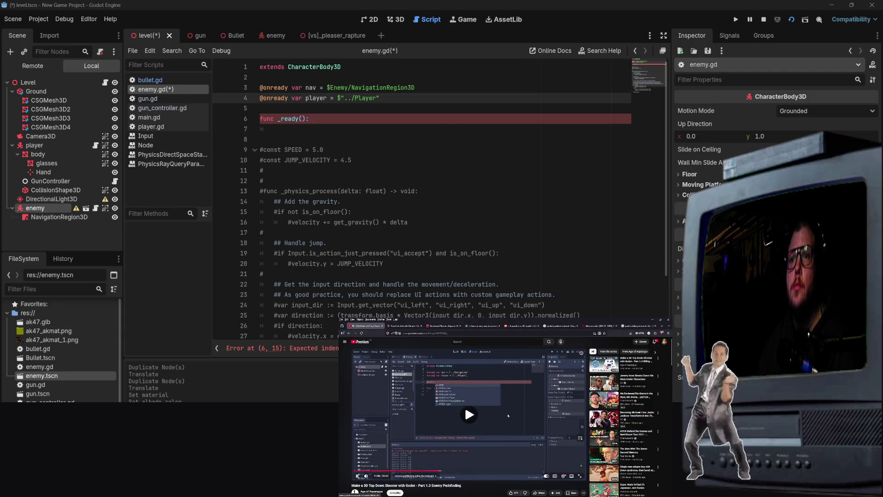
pyautogui.scroll(-5, 460, 414)
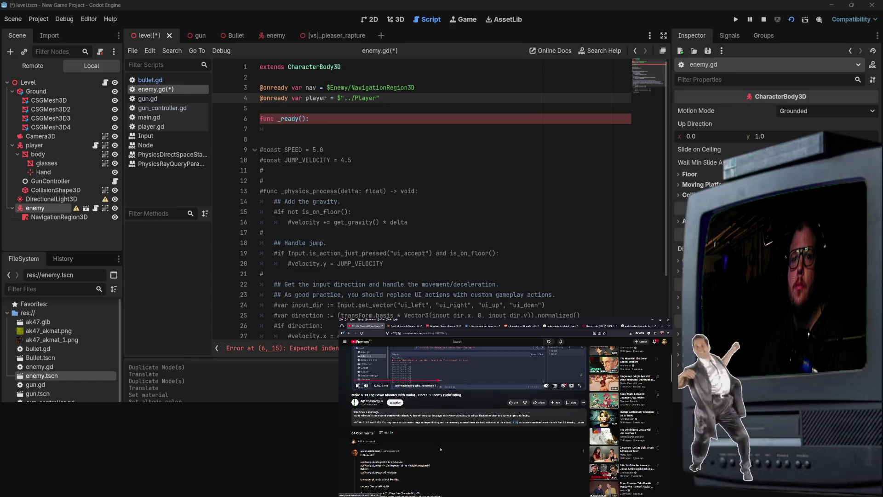
pyautogui.scroll(-2, 439, 450)
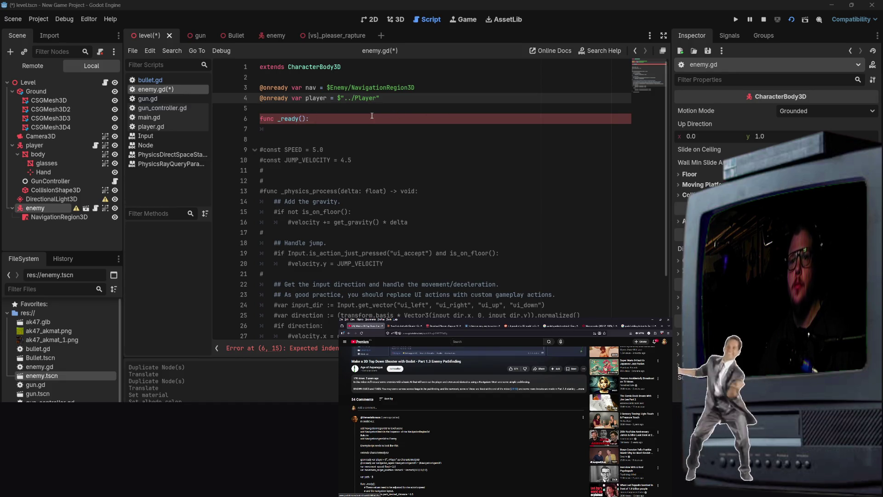
pyautogui.write('as ')
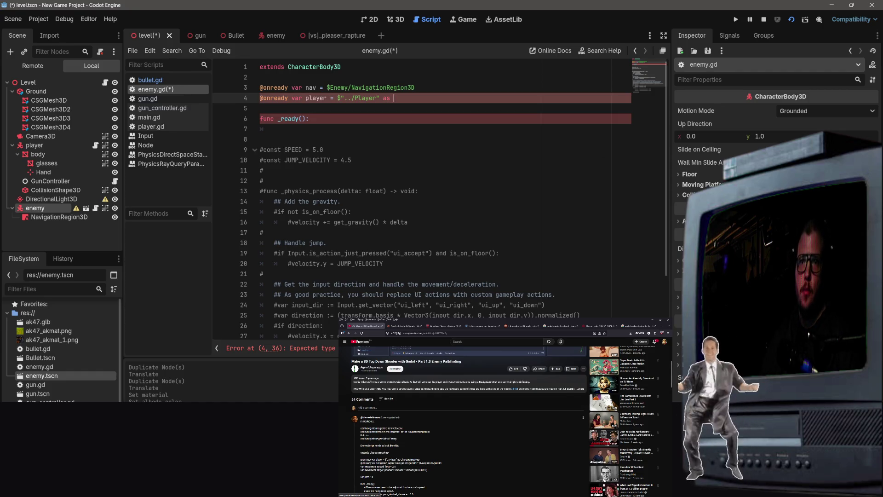
pyautogui.write('Chara')
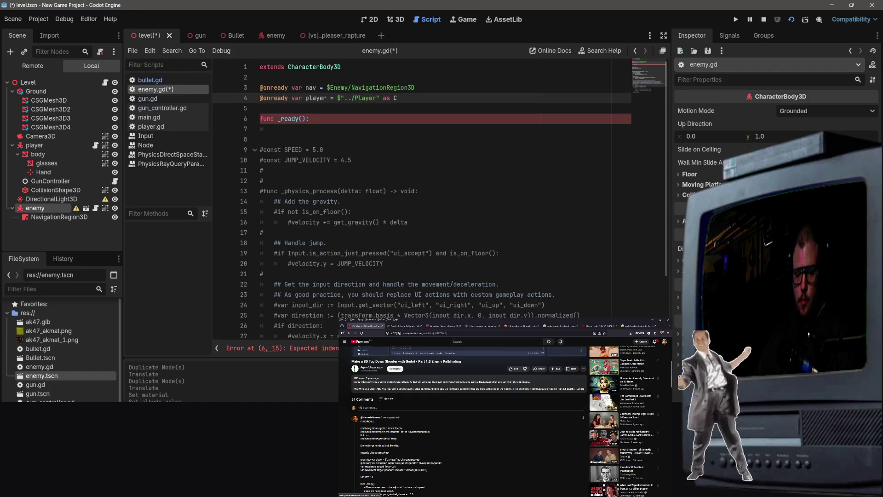
pyautogui.write('cterBody3')
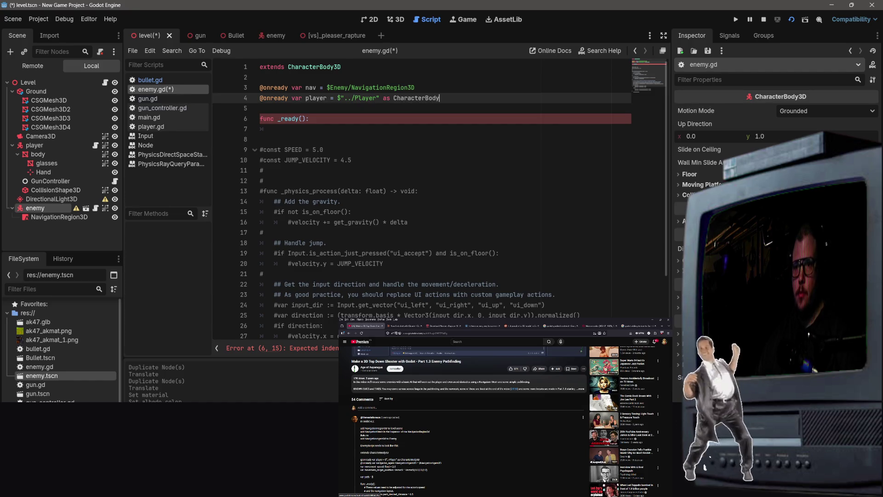
pyautogui.write('D')
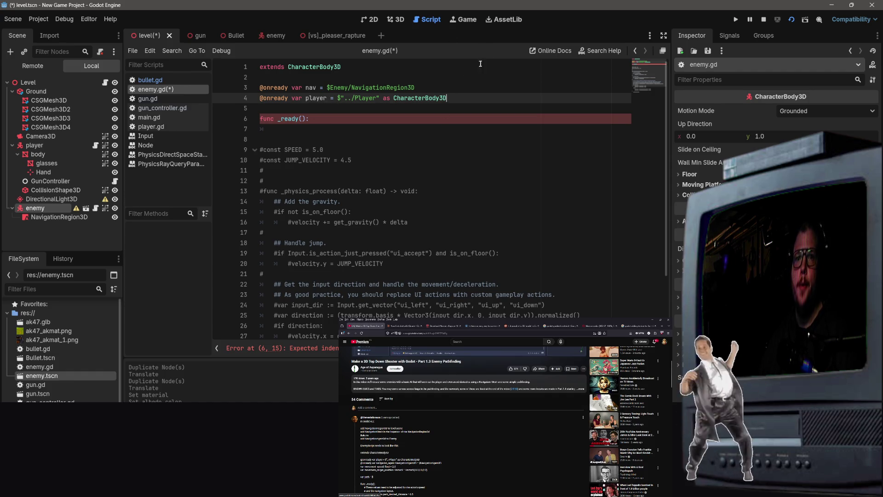
pyautogui.scroll(-2, 467, 421)
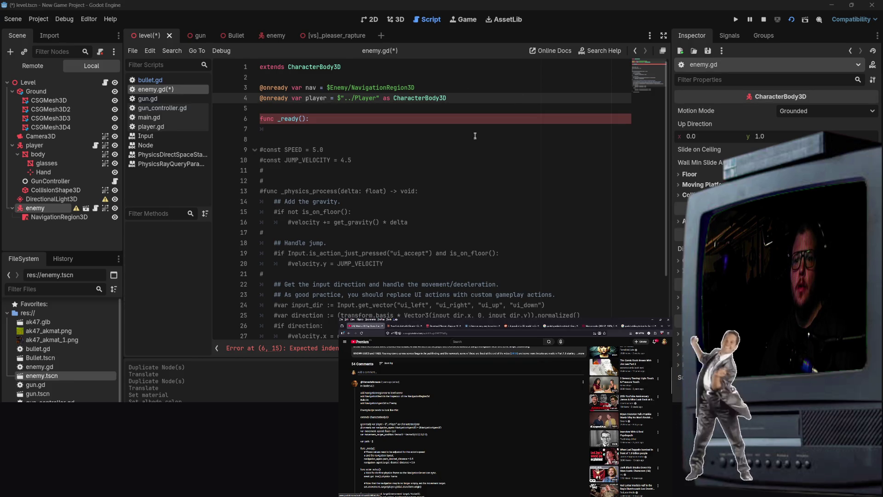
pyautogui.click(449, 88)
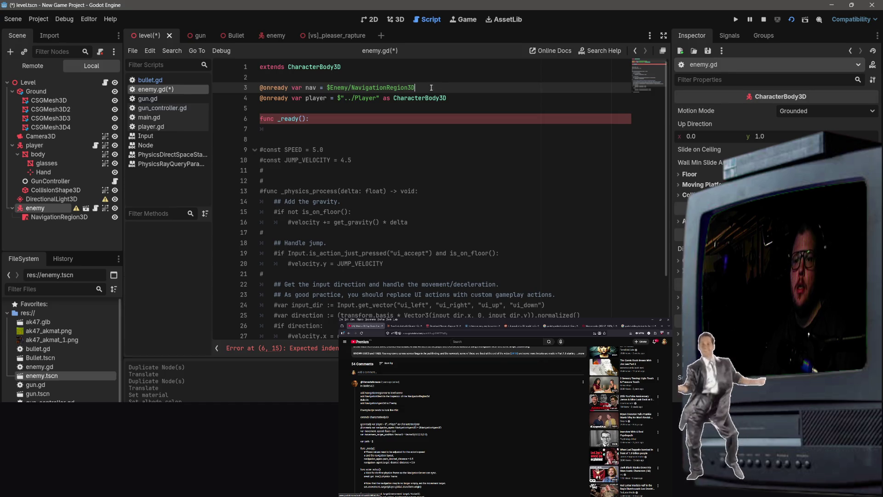
# - Replace the nav assignment with ': NavigationAgent3D = $NavigationRegion3D' using autocomplete
pyautogui.moveTo(429, 87)
pyautogui.mouseDown()
pyautogui.moveTo(294, 77)
pyautogui.moveTo(344, 87)
pyautogui.moveTo(340, 97)
pyautogui.moveTo(316, 88)
pyautogui.mouseUp()
pyautogui.press('BackSpace')
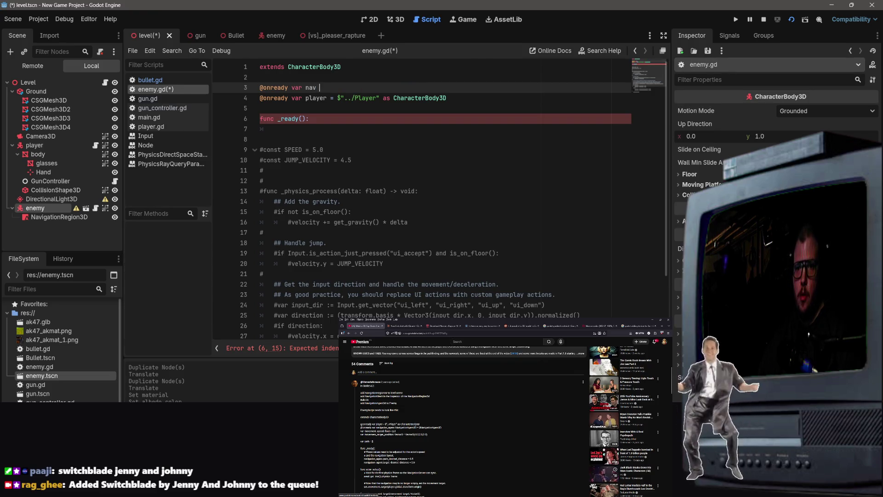
pyautogui.write(': ')
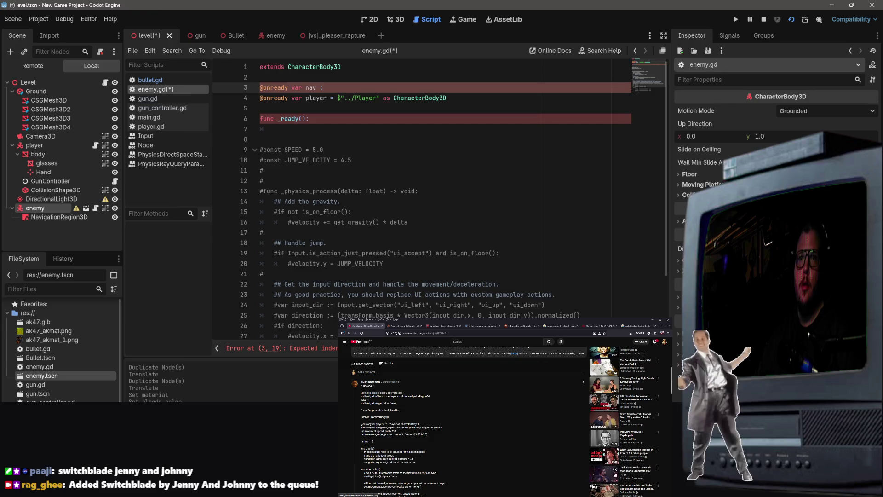
pyautogui.write('Nav')
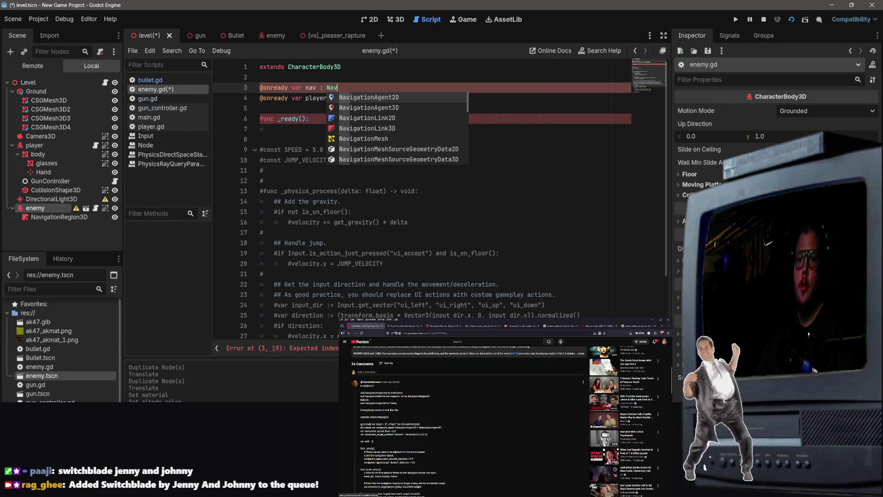
pyautogui.press('Return')
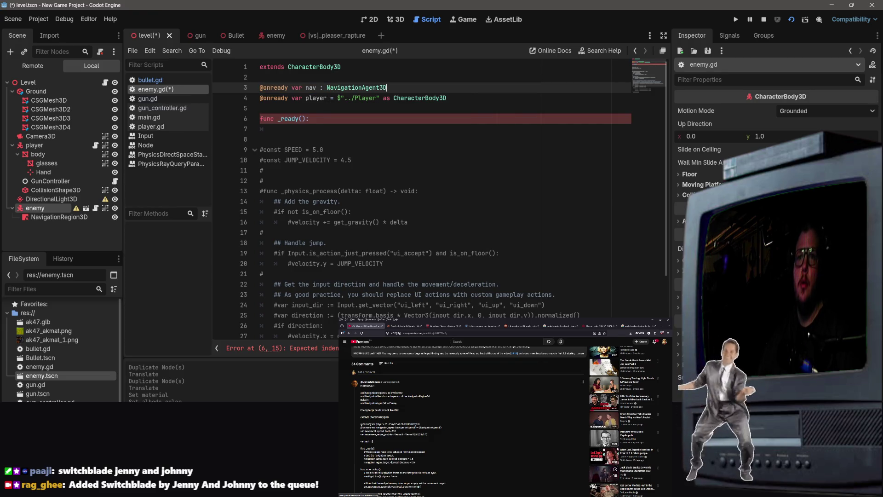
pyautogui.write('= $Na')
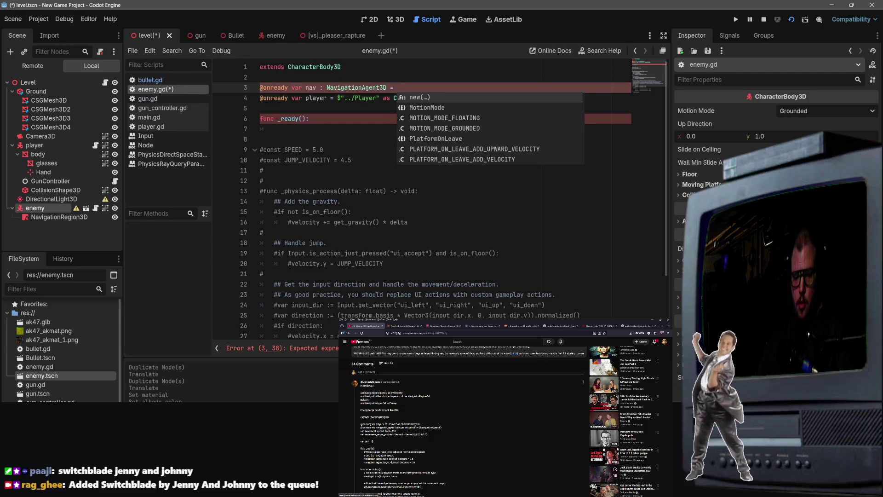
pyautogui.press('Return')
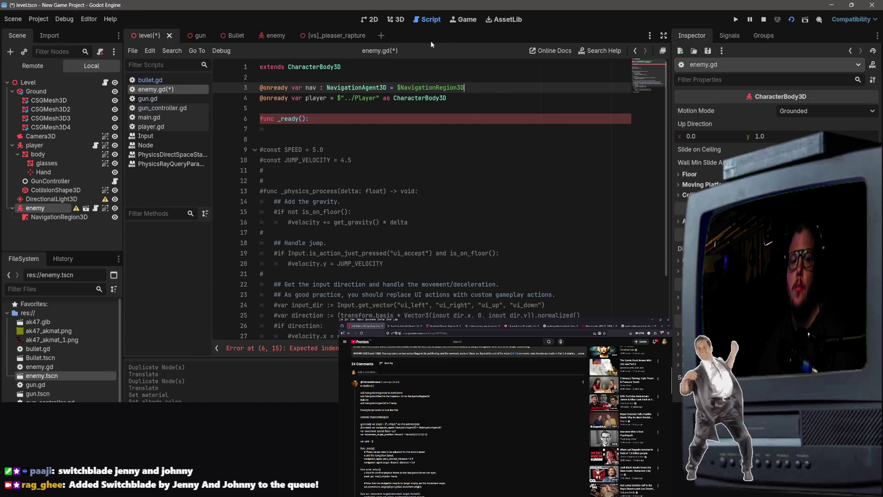
pyautogui.scroll(5, 497, 413)
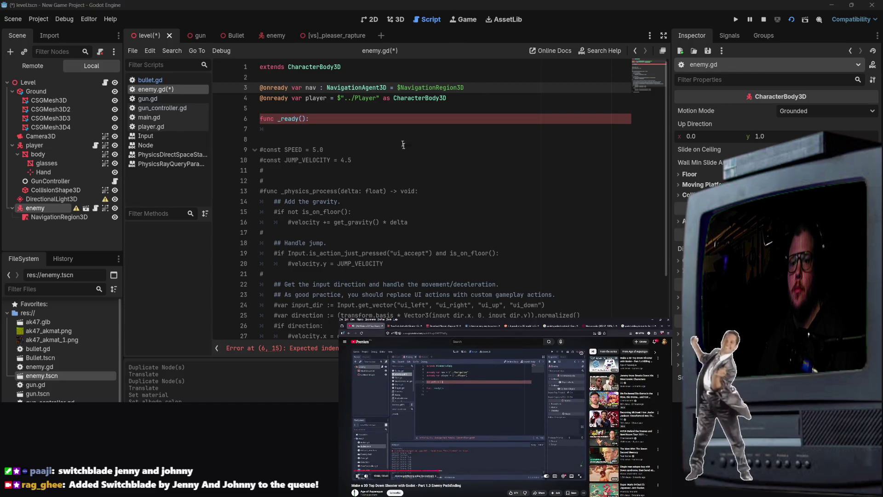
# - Declare 'var path = []' below the player variable, followed by blank lines
pyautogui.click(450, 100)
pyautogui.press('Return')
pyautogui.press('Return')
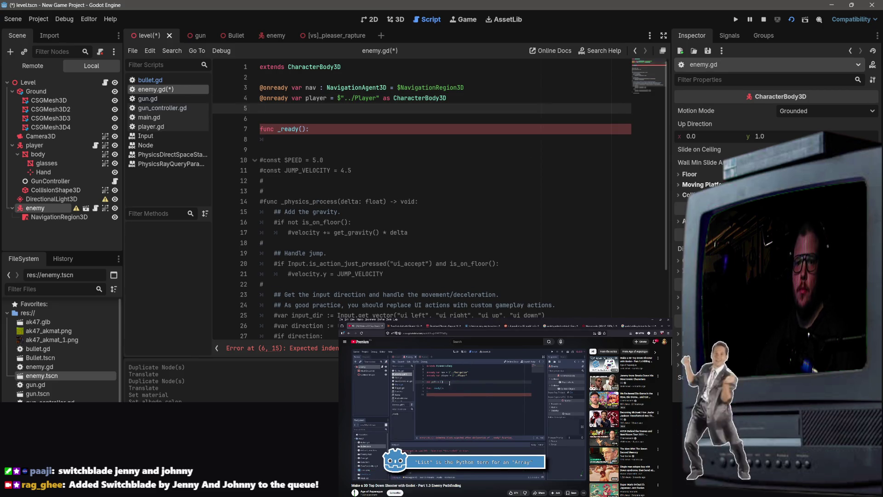
pyautogui.write('var path')
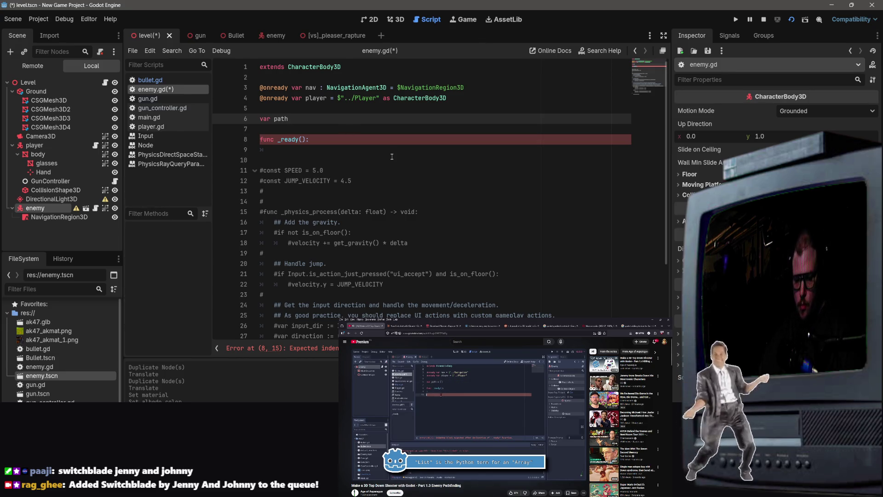
pyautogui.write(' = [')
pyautogui.press('End')
pyautogui.press('Return')
pyautogui.press('Return')
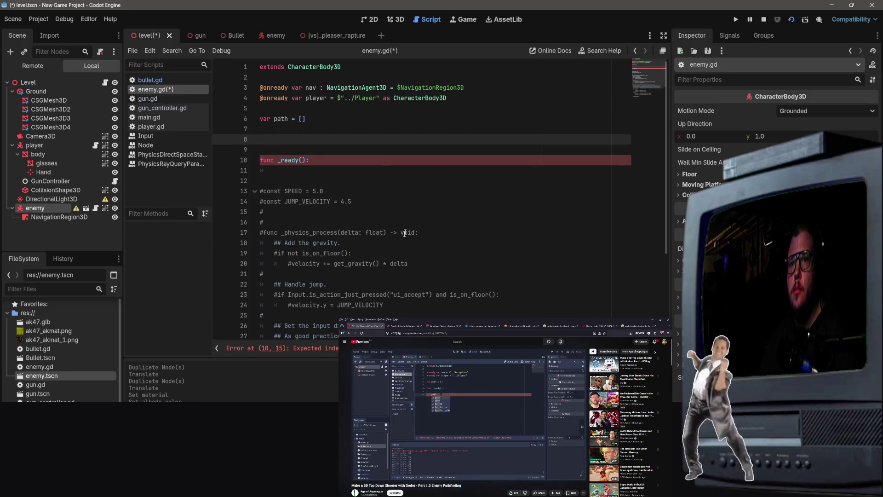
# - Begin writing 'path = nav.get_sim' inside the _ready() function body
pyautogui.click(353, 169)
pyautogui.write('path =  ')
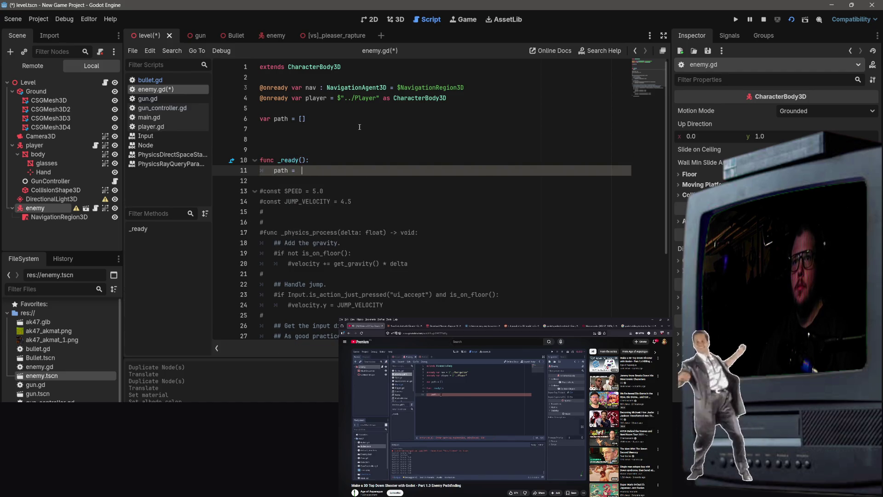
pyautogui.write('ba')
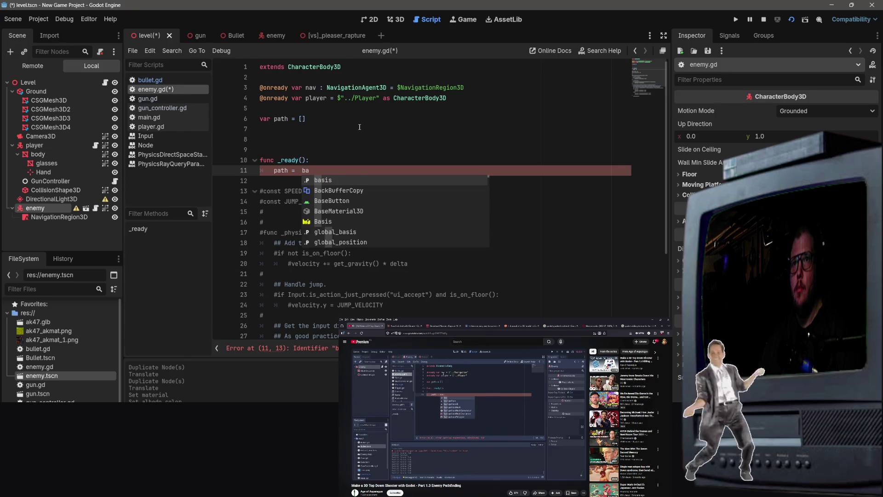
pyautogui.press('BackSpace')
pyautogui.press('BackSpace')
pyautogui.write('nav')
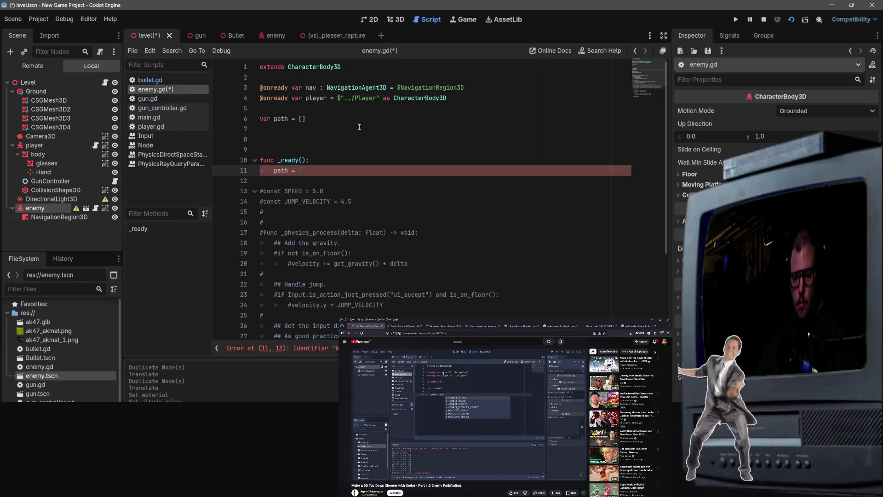
pyautogui.write('.g')
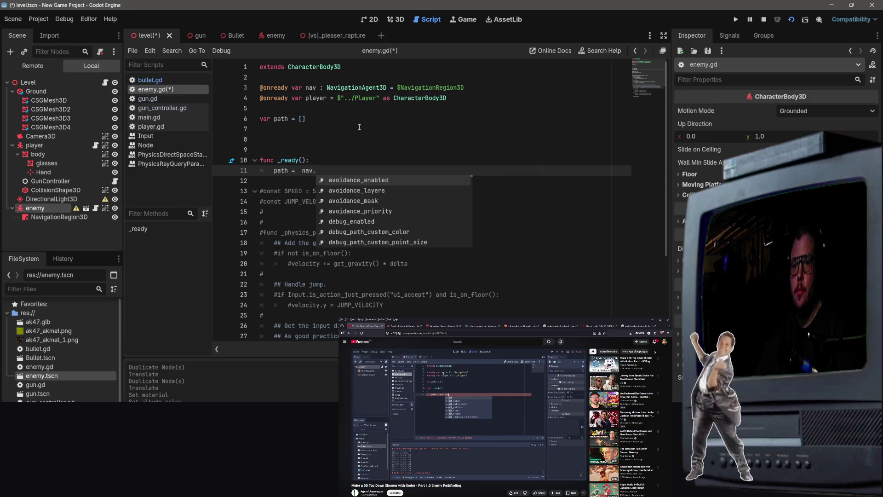
pyautogui.write('et_sim')
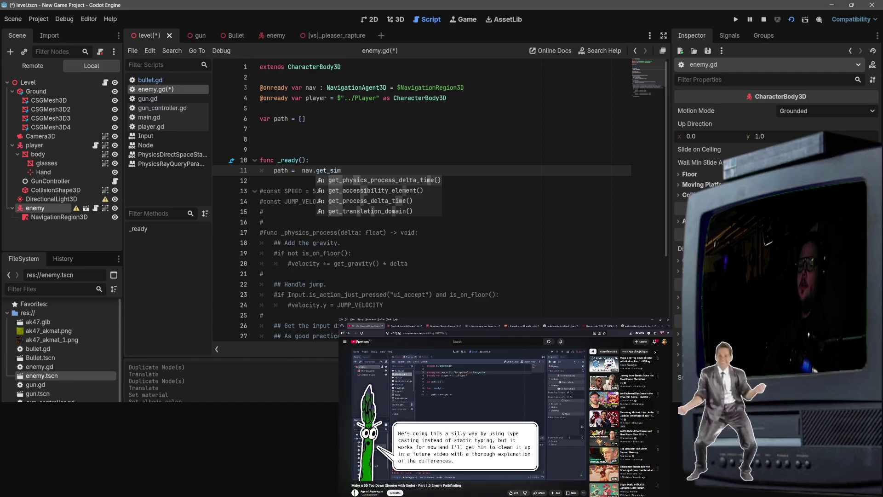
pyautogui.scroll(-5, 502, 421)
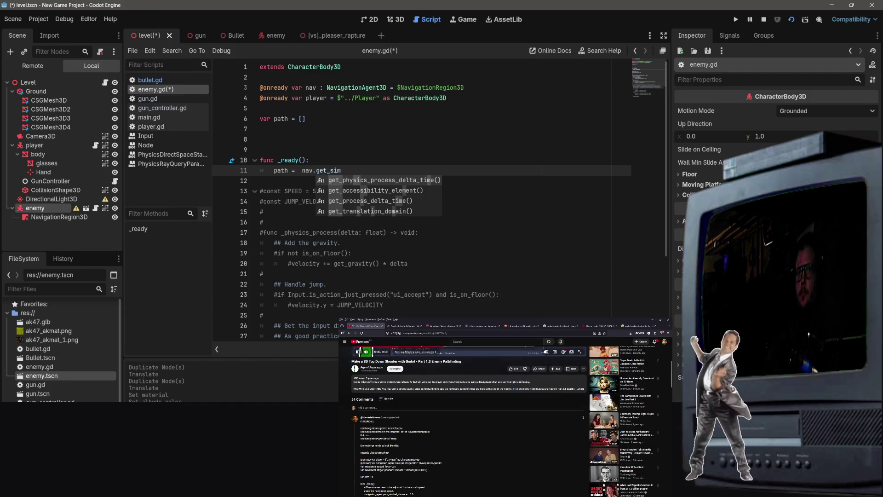
pyautogui.scroll(-2, 502, 421)
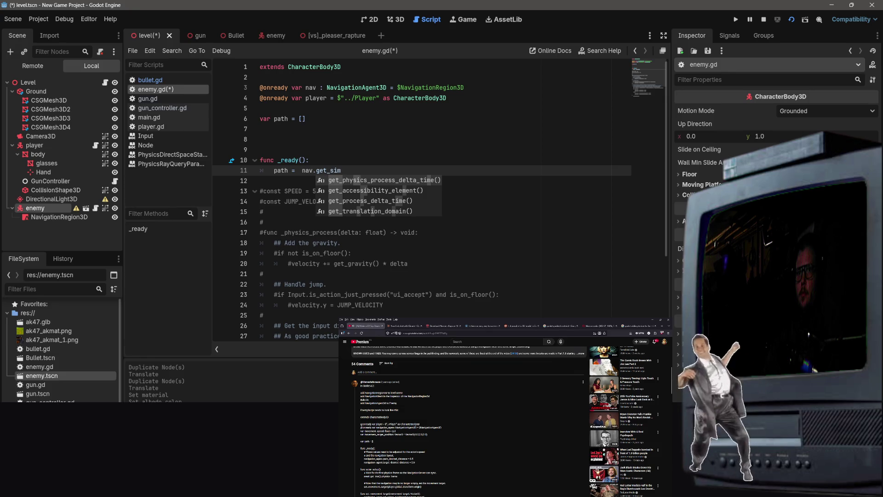
pyautogui.scroll(5, 502, 421)
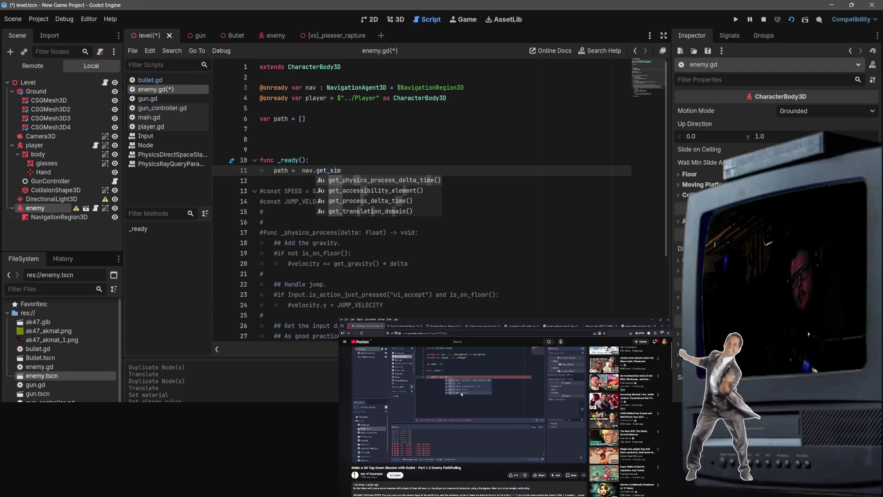
pyautogui.click(447, 414)
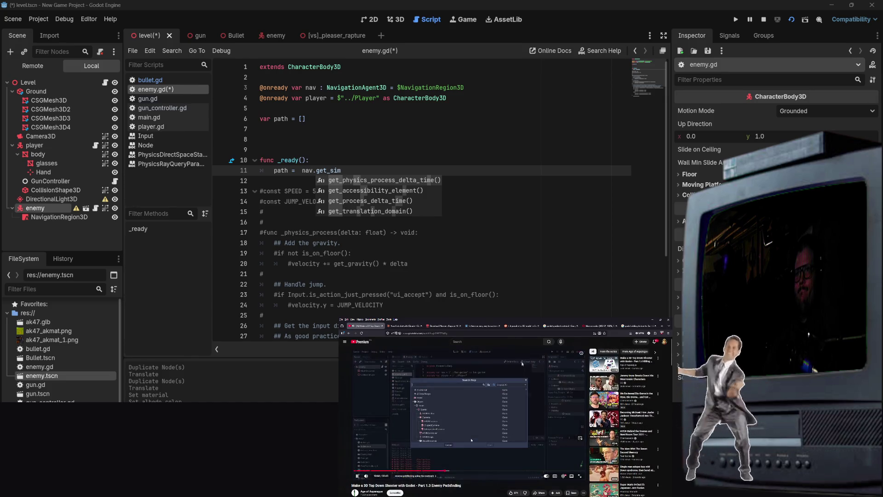
pyautogui.rightClick(471, 438)
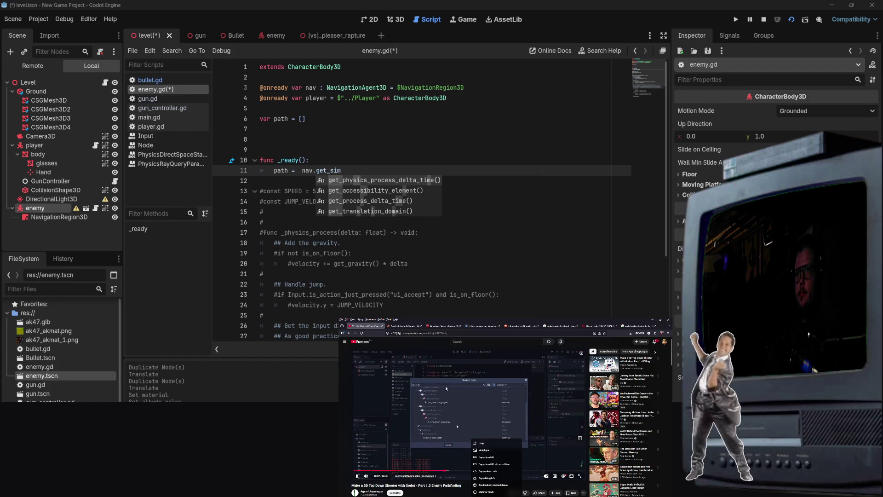
pyautogui.press('Escape')
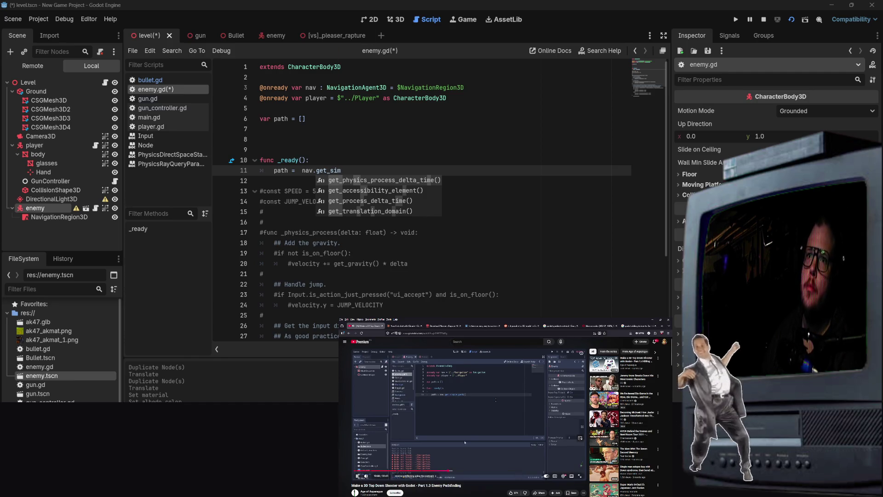
pyautogui.scroll(-5, 407, 449)
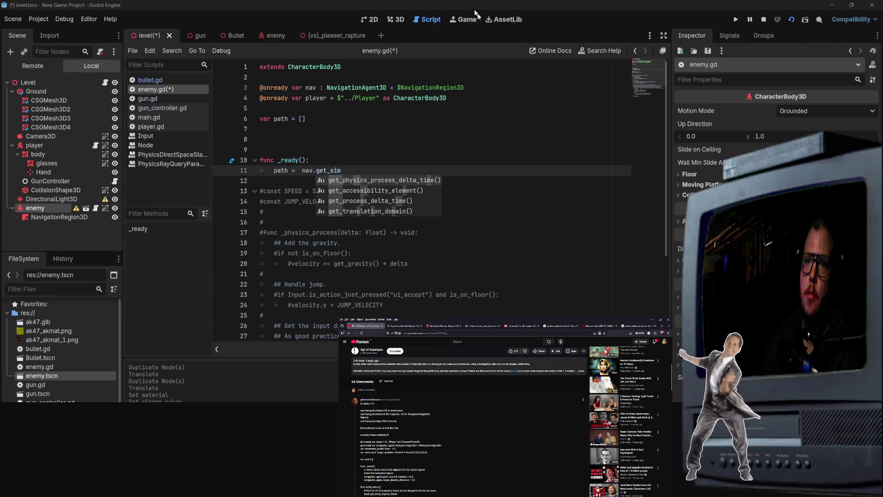
pyautogui.scroll(-2, 425, 480)
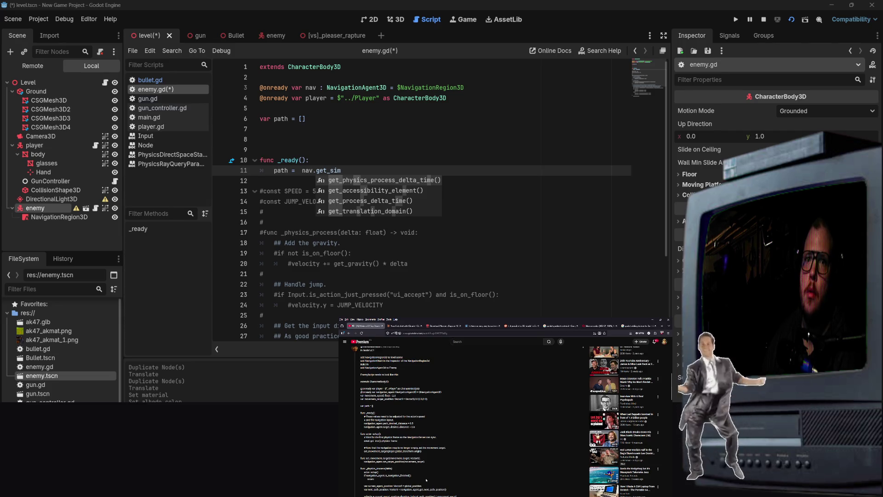
pyautogui.scroll(-7, 427, 479)
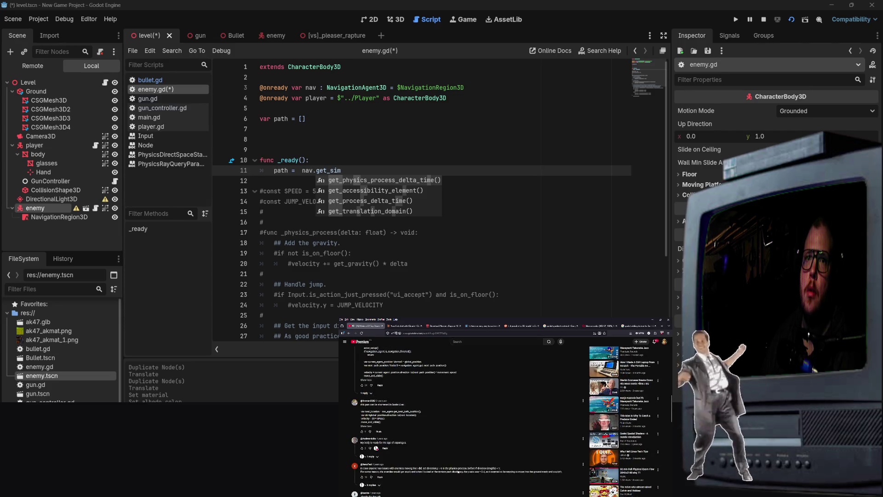
pyautogui.scroll(2, 458, 471)
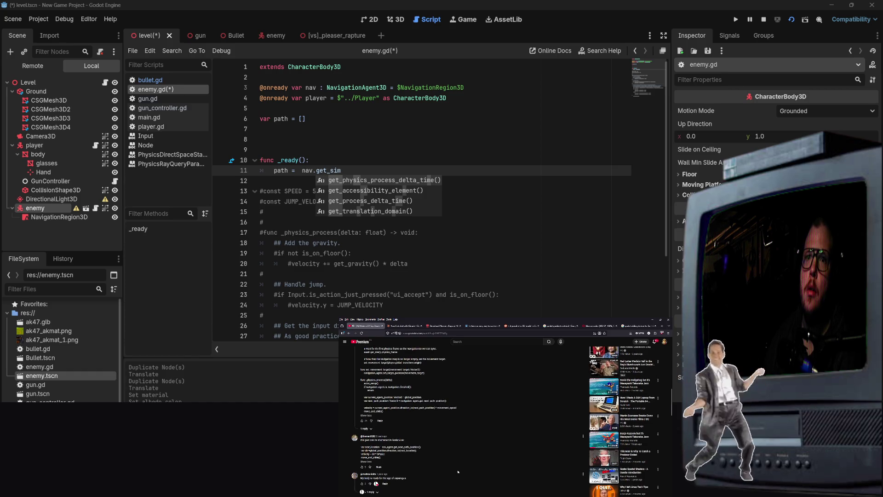
pyautogui.scroll(-4, 458, 471)
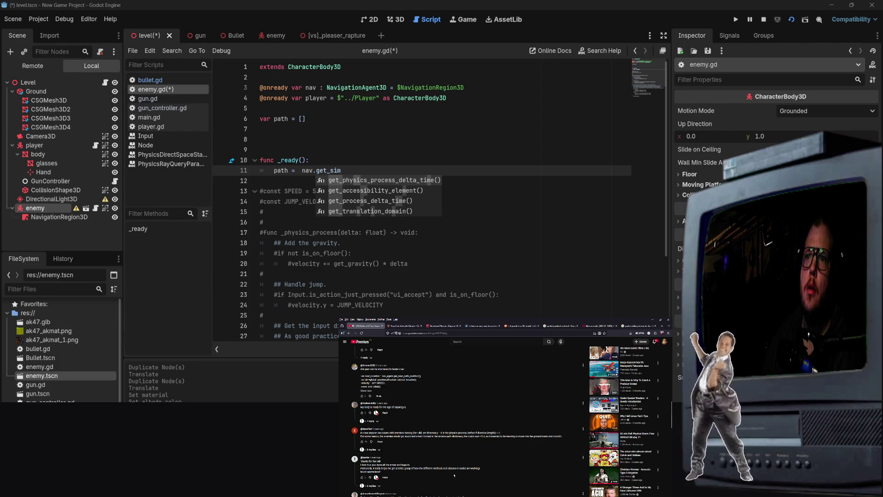
pyautogui.scroll(15, 454, 475)
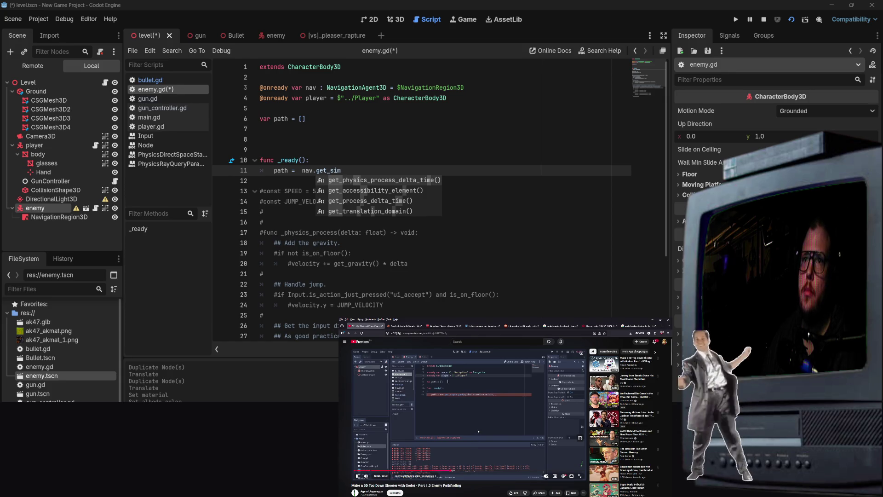
pyautogui.scroll(-6, 473, 422)
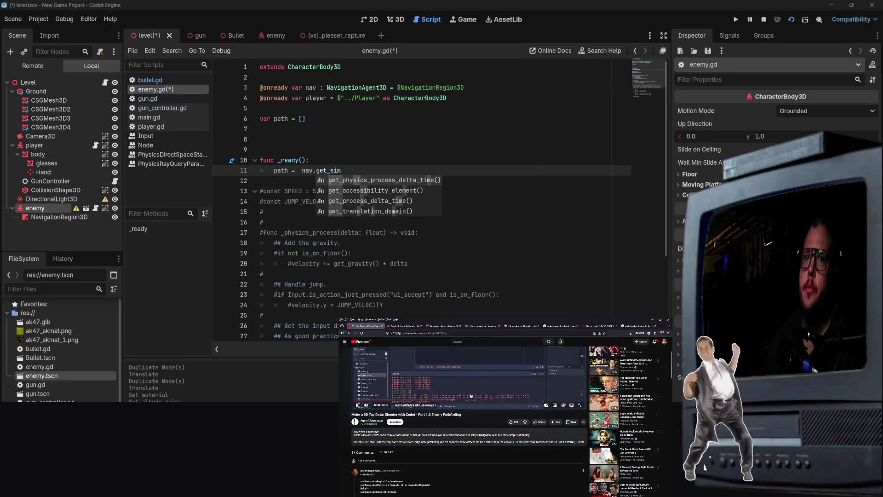
pyautogui.scroll(-2, 446, 449)
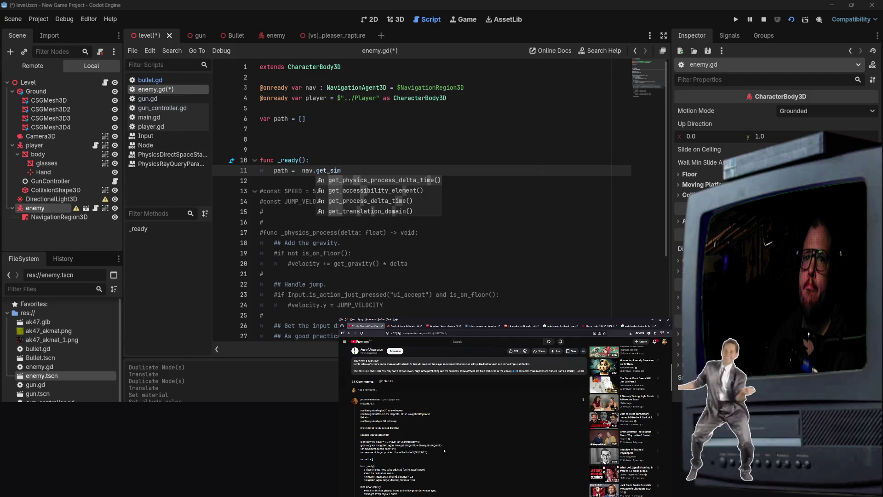
pyautogui.scroll(-2, 432, 448)
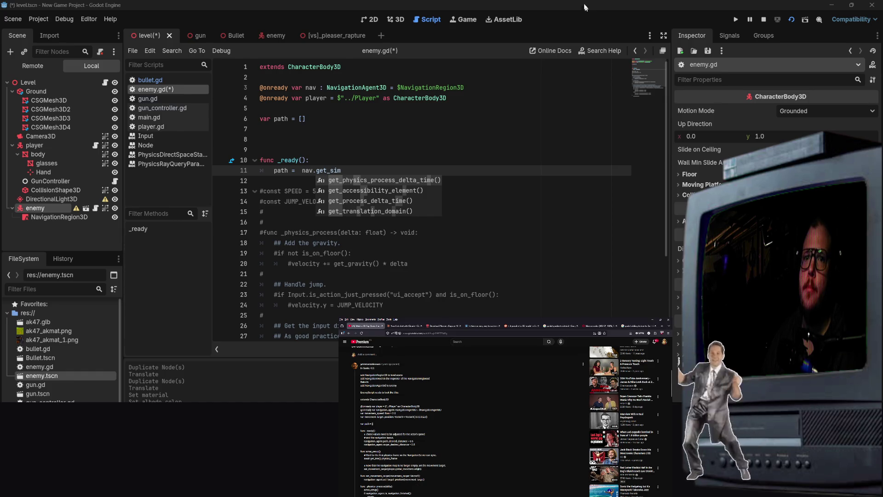
pyautogui.scroll(10, 491, 418)
pyautogui.click(491, 418)
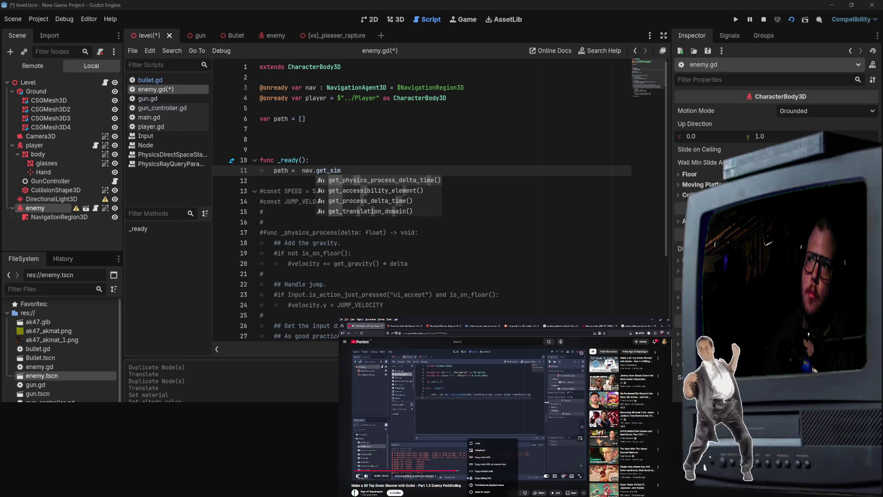
pyautogui.click(591, 220)
pyautogui.scroll(-3, 591, 220)
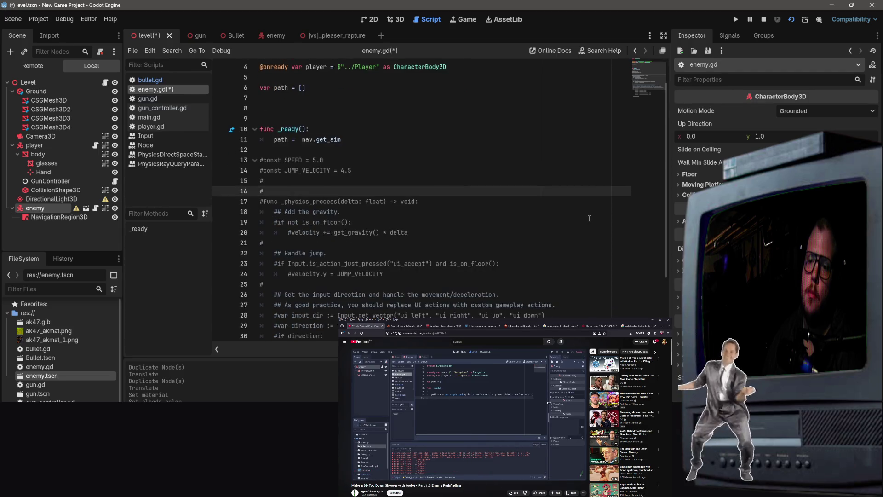
# - Replace the unfinished path line in _ready() with 'pass', then save and run with F5
pyautogui.scroll(3, 587, 218)
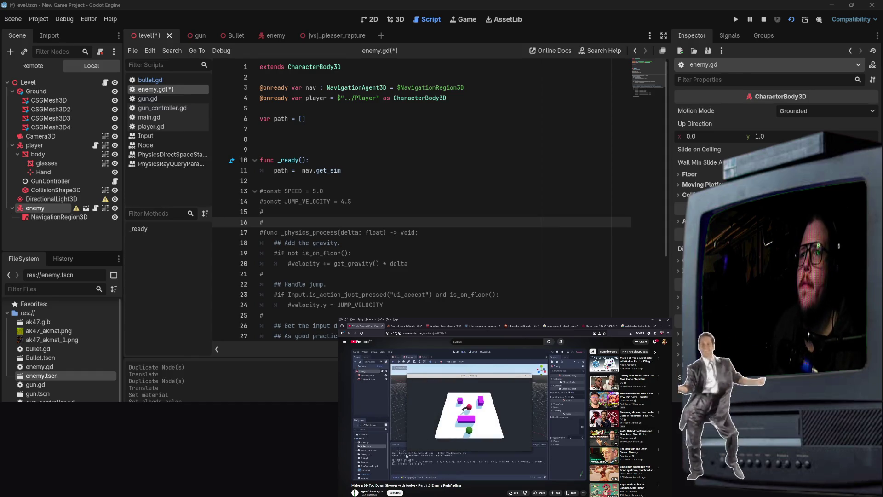
pyautogui.moveTo(426, 466)
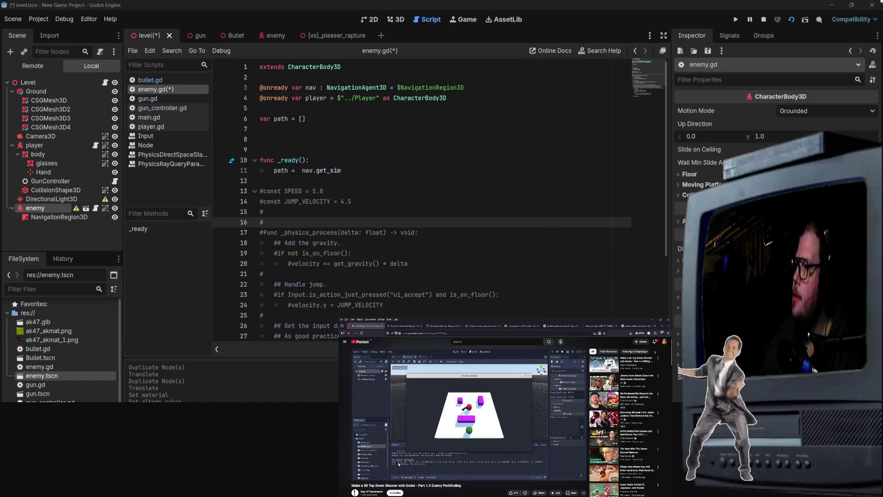
pyautogui.click(304, 274)
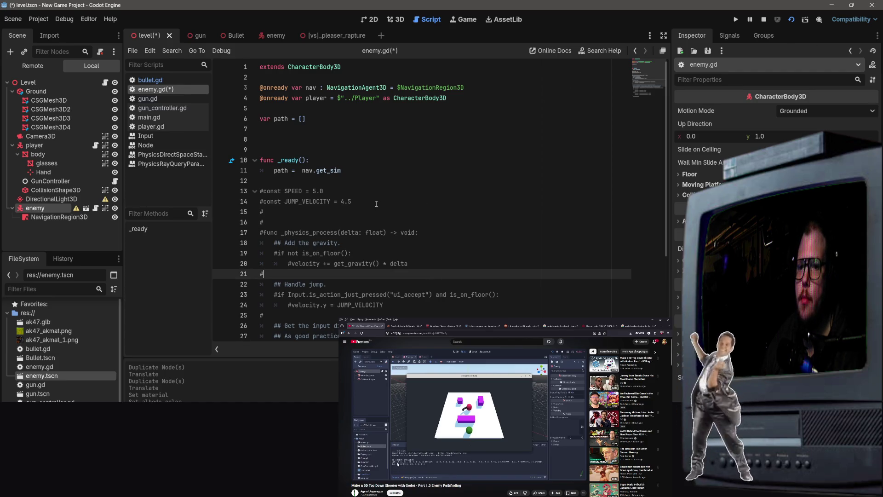
pyautogui.click(383, 189)
pyautogui.moveTo(358, 174)
pyautogui.mouseDown()
pyautogui.moveTo(229, 171)
pyautogui.moveTo(275, 174)
pyautogui.mouseUp()
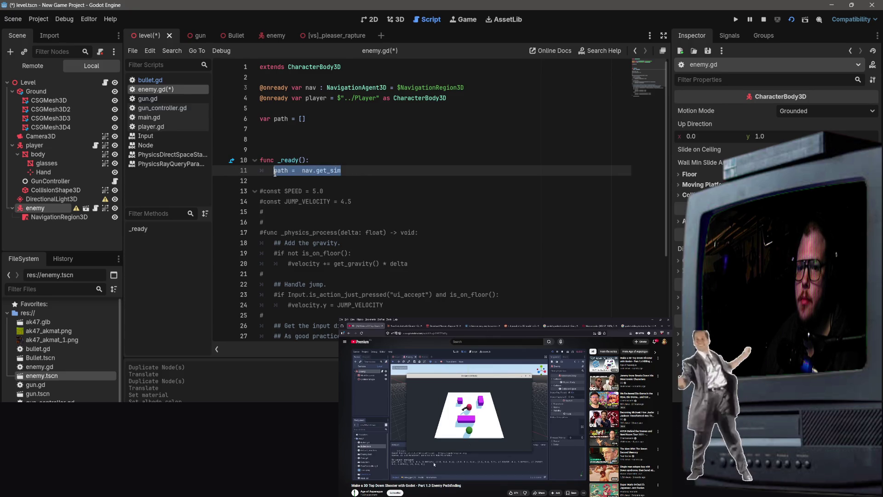
pyautogui.write('pass')
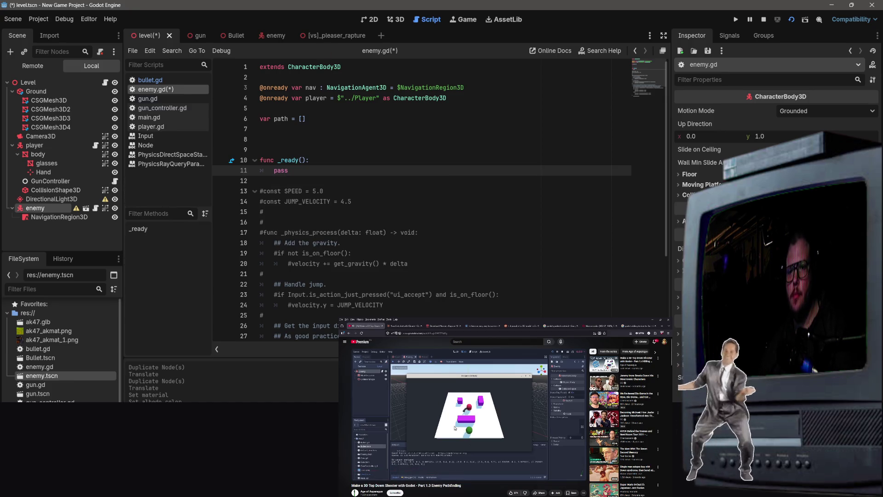
pyautogui.click(399, 194)
pyautogui.press('F5')
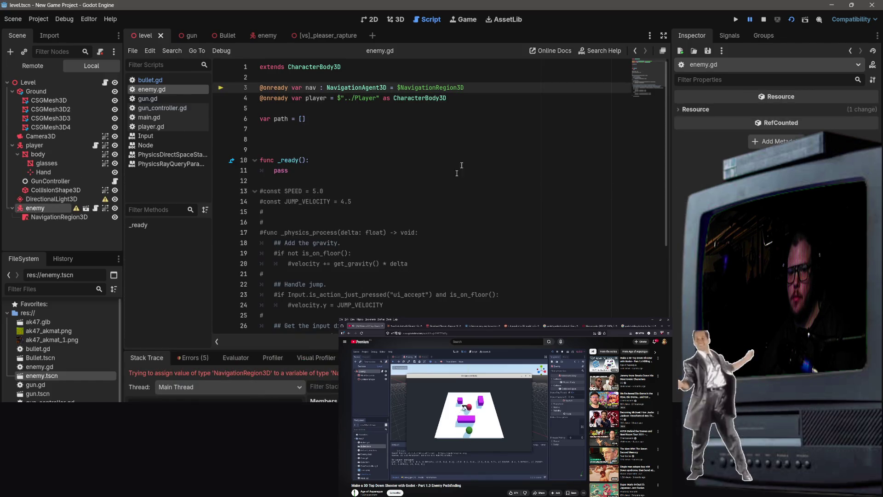
# - Revisit the erroring nav declaration, then select lines 1–11 from extends down to pass
pyautogui.click(403, 98)
pyautogui.click(465, 92)
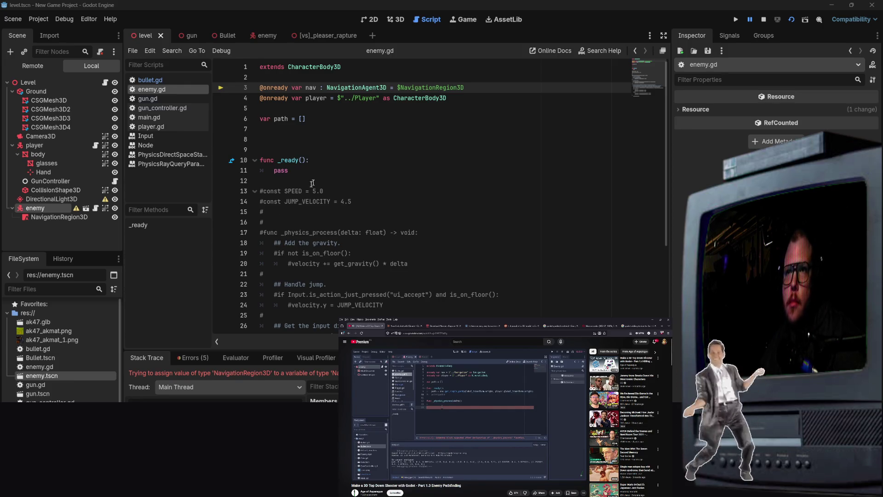
pyautogui.moveTo(580, 437)
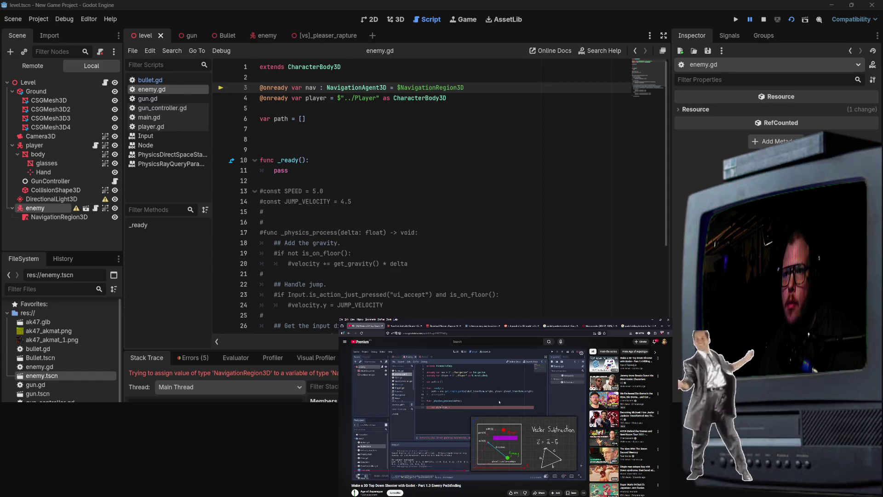
pyautogui.click(448, 109)
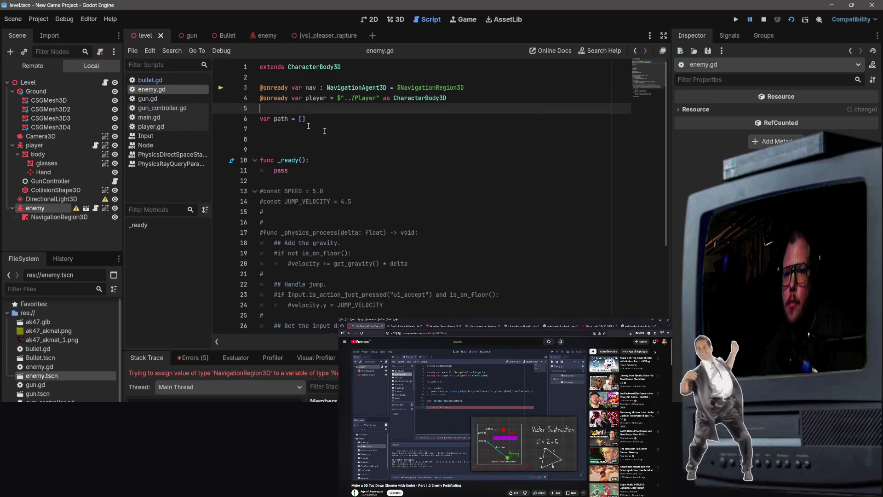
pyautogui.click(363, 130)
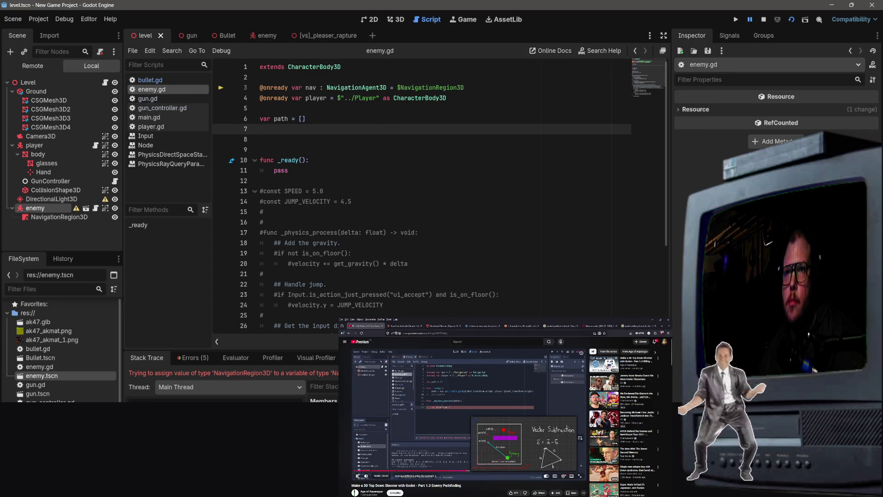
pyautogui.moveTo(323, 190)
pyautogui.mouseDown()
pyautogui.moveTo(260, 158)
pyautogui.moveTo(260, 67)
pyautogui.mouseUp()
pyautogui.click(322, 202)
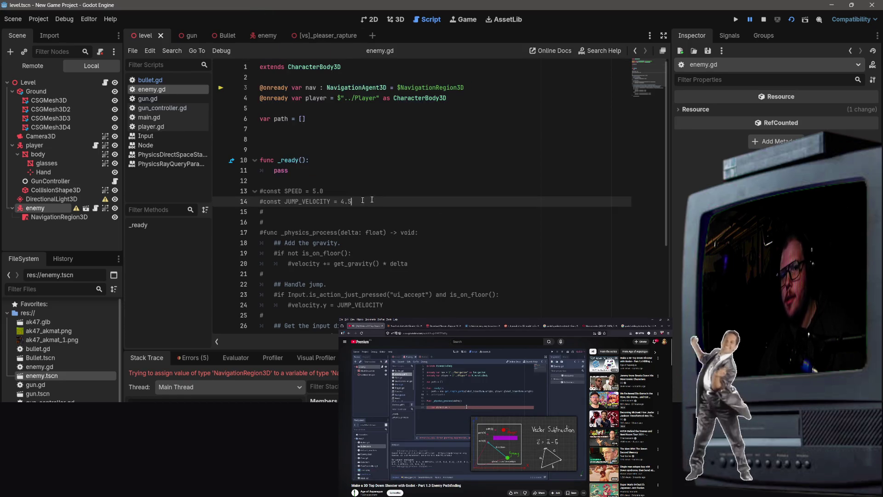
pyautogui.moveTo(288, 170)
pyautogui.mouseDown()
pyautogui.moveTo(276, 159)
pyautogui.moveTo(285, 124)
pyautogui.moveTo(247, 19)
pyautogui.mouseUp()
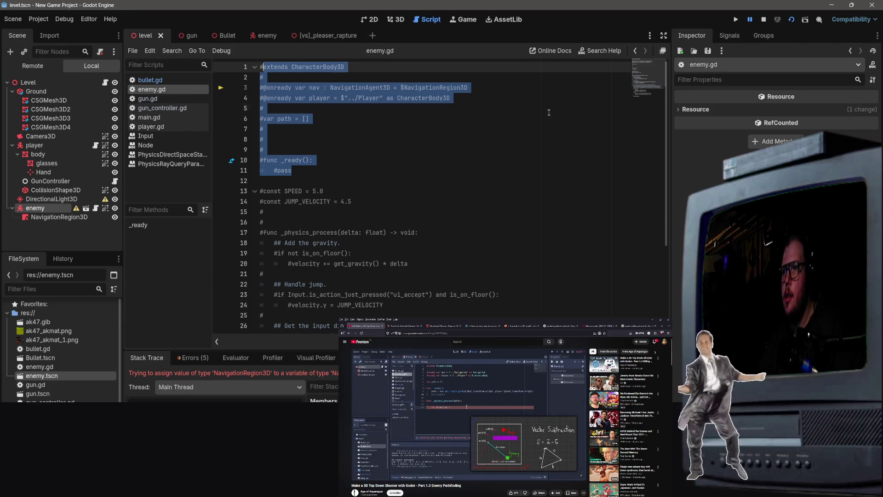
# - Comment out lines 1–11, restore 'extends CharacterBody3D', then save and rerun the game
pyautogui.hotkey('ctrl', 'k')
pyautogui.click(790, 20)
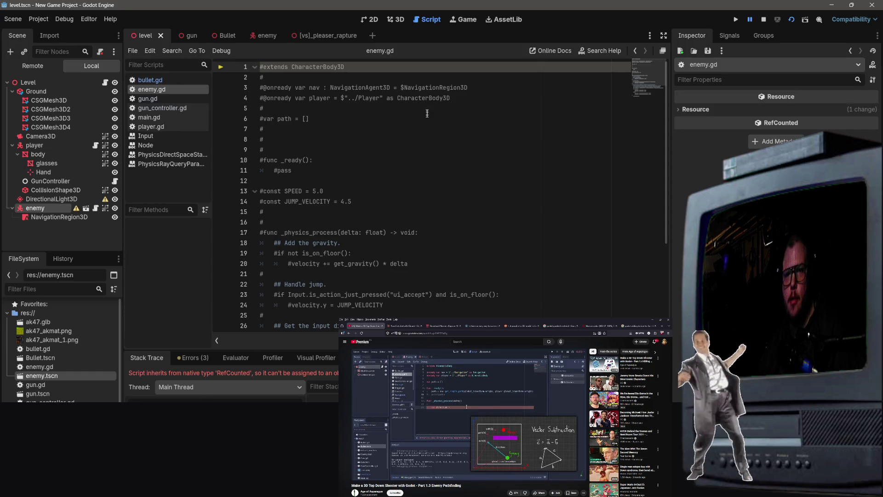
pyautogui.click(427, 109)
pyautogui.moveTo(345, 67); pyautogui.dragTo(239, 66)
pyautogui.hotkey('ctrl', 'k')
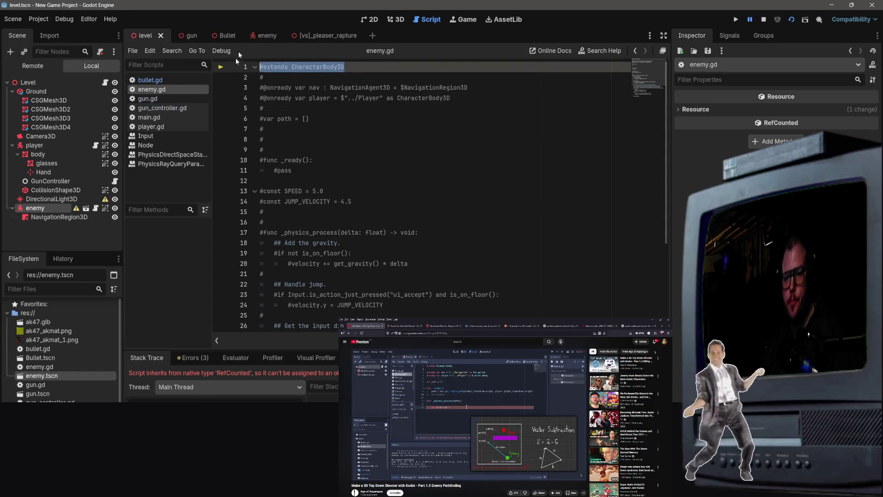
pyautogui.hotkey('ctrl', 's')
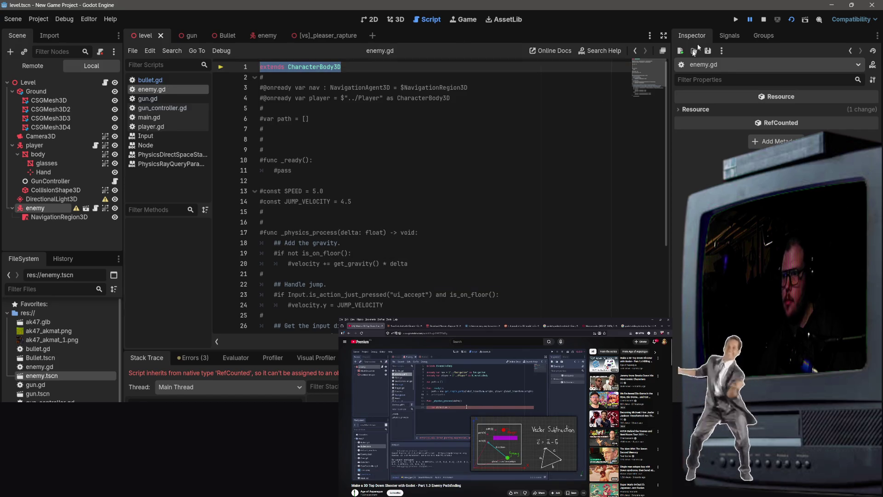
pyautogui.click(799, 21)
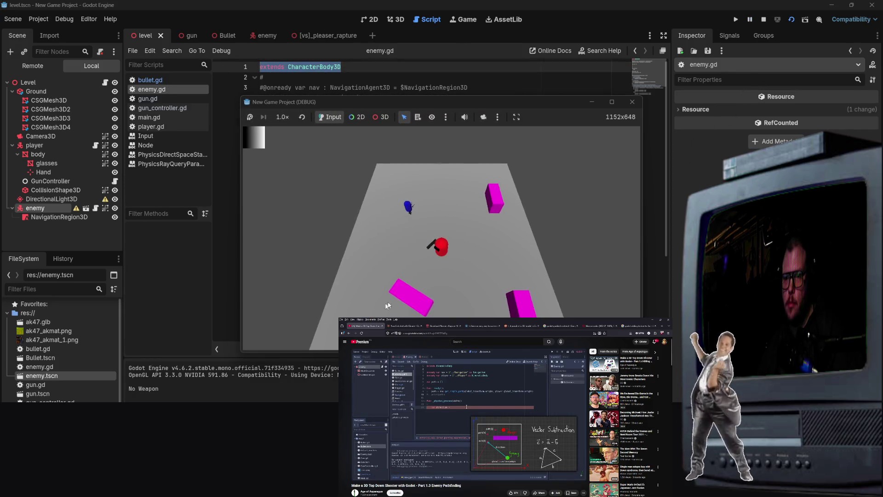
# - Walk around the level with WASD and fire the first shots at the enemy
pyautogui.press('s')
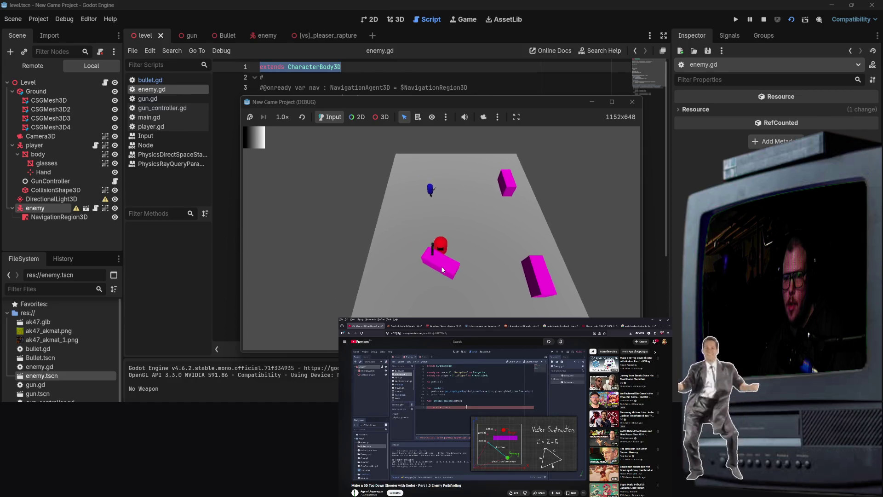
pyautogui.press('d')
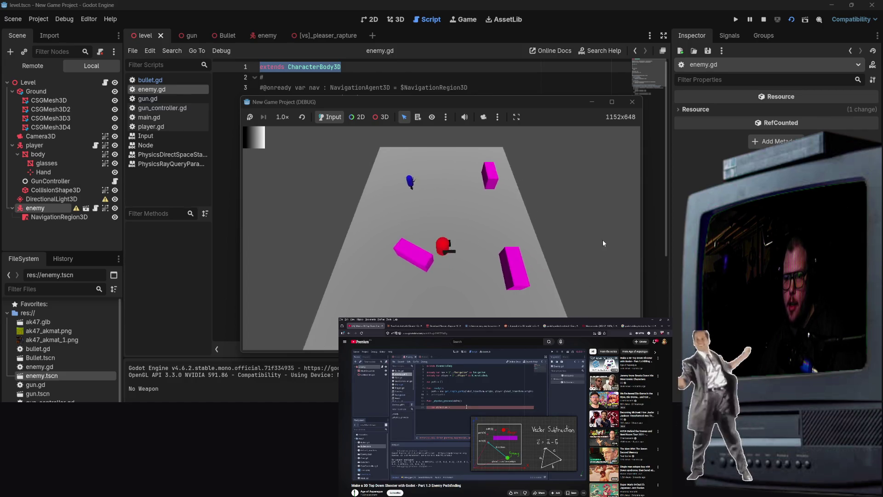
pyautogui.press('d')
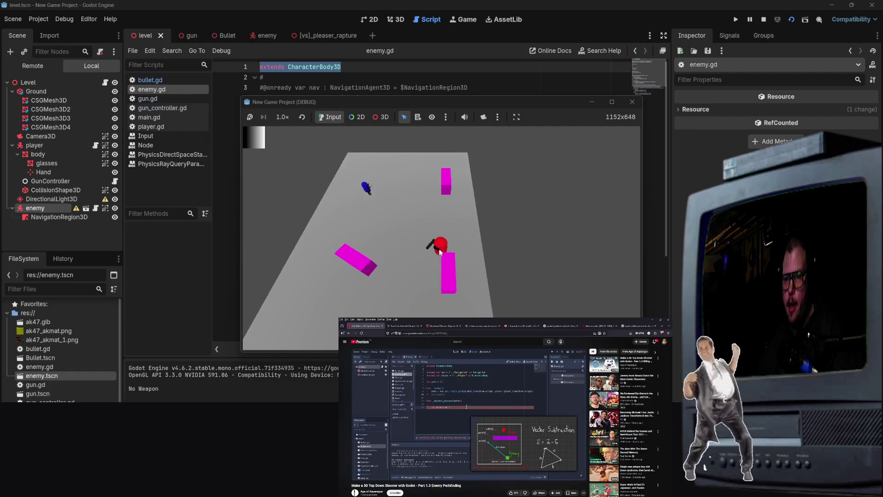
pyautogui.press('s')
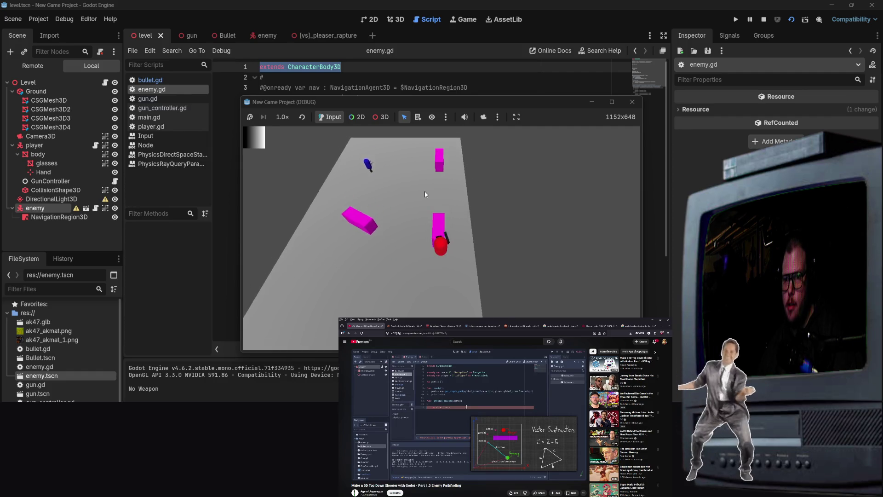
pyautogui.press('w')
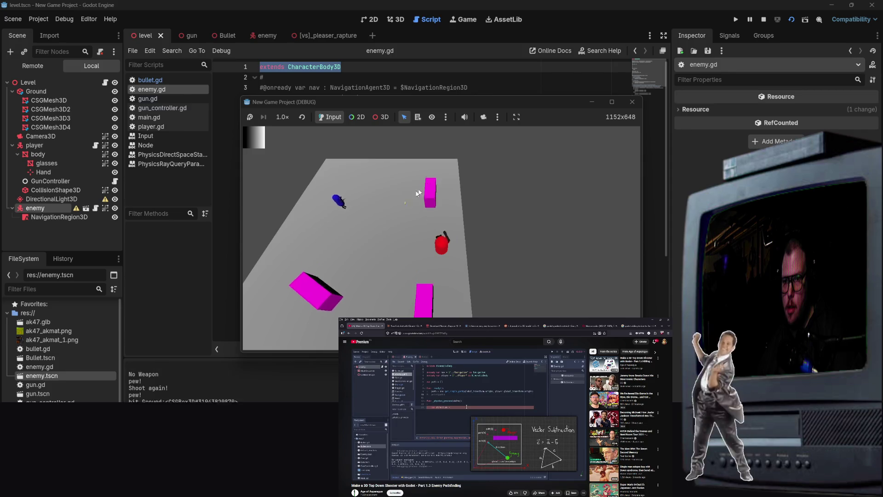
pyautogui.click(307, 253)
pyautogui.press('a')
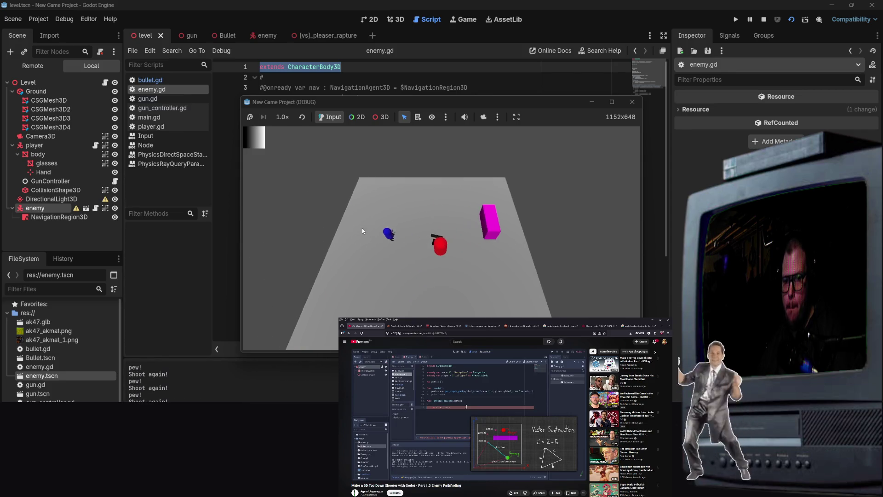
pyautogui.click(393, 254)
pyautogui.click(385, 244)
pyautogui.click(385, 245)
# - Keep moving and shooting until the enemy is hit, then close the game window
pyautogui.press('d')
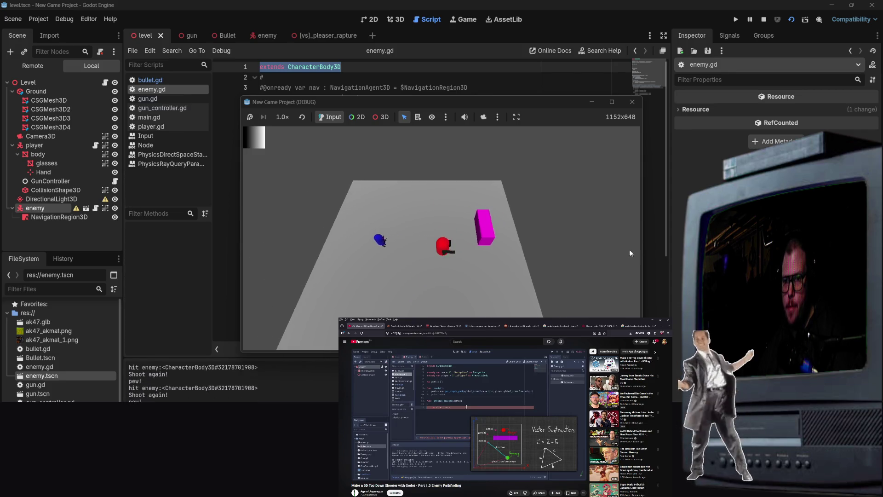
pyautogui.press('w')
pyautogui.click(406, 259)
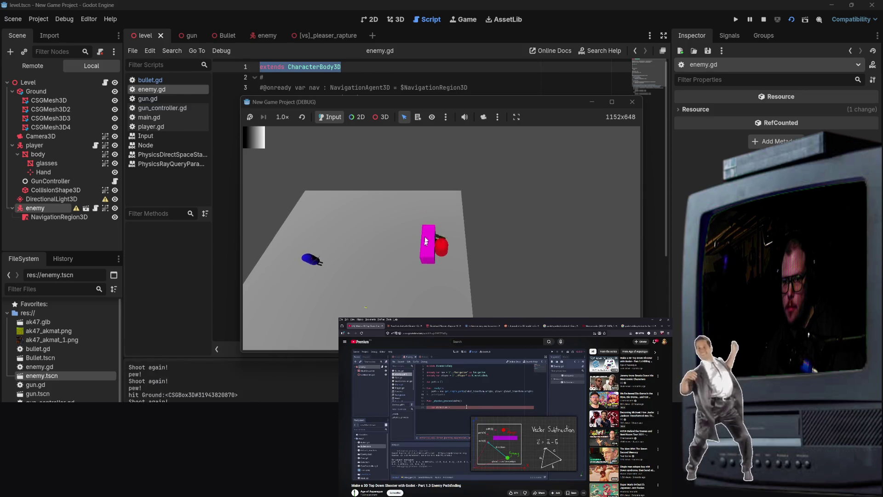
pyautogui.click(404, 265)
pyautogui.click(404, 262)
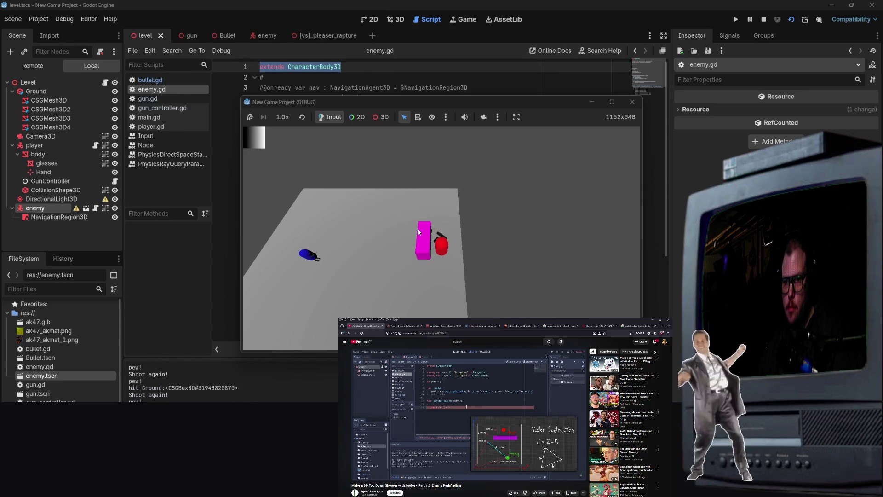
pyautogui.click(404, 252)
pyautogui.click(403, 252)
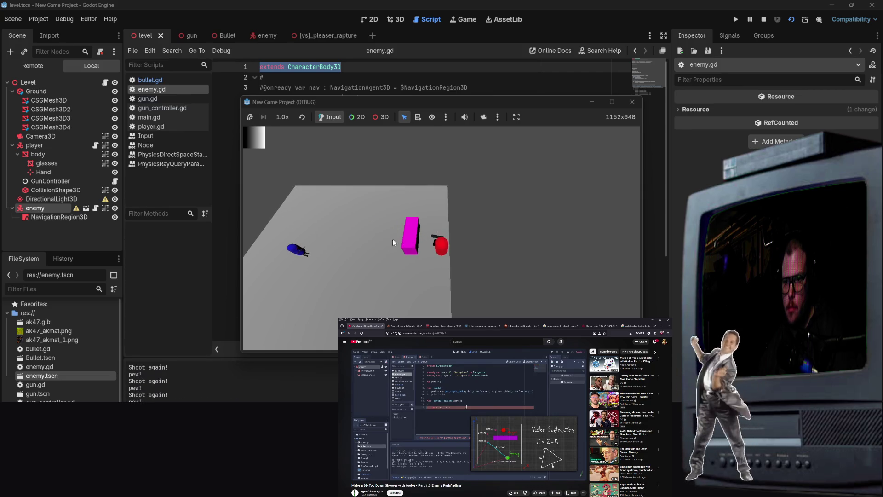
pyautogui.click(383, 251)
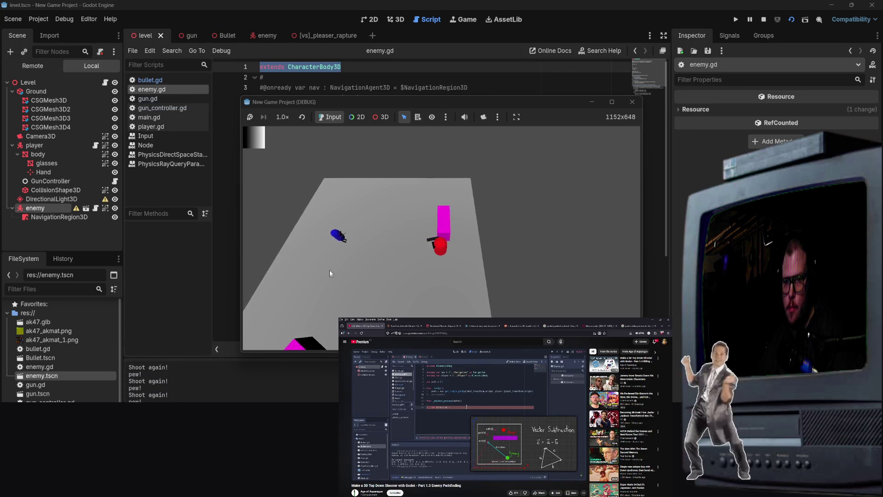
pyautogui.click(351, 251)
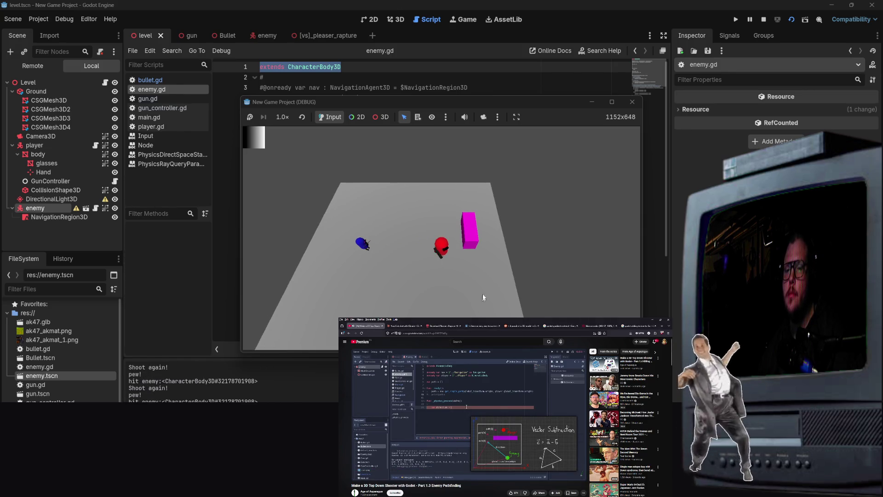
pyautogui.click(630, 102)
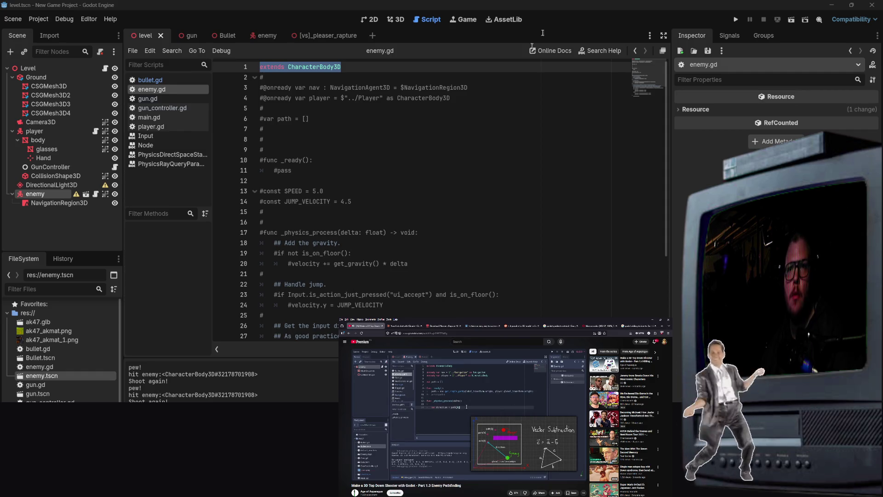
# - Pause the tutorial and select the NavigationAgent3D code in the YouTube comment
pyautogui.click(562, 404)
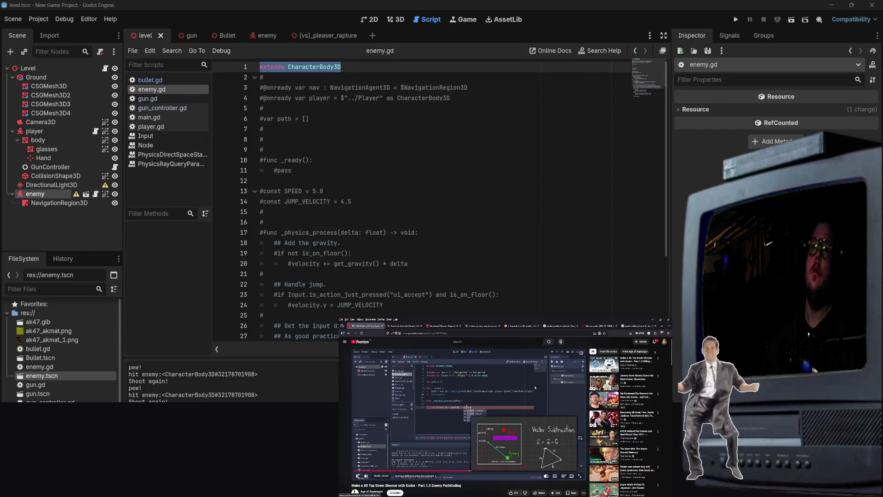
pyautogui.scroll(-5, 463, 402)
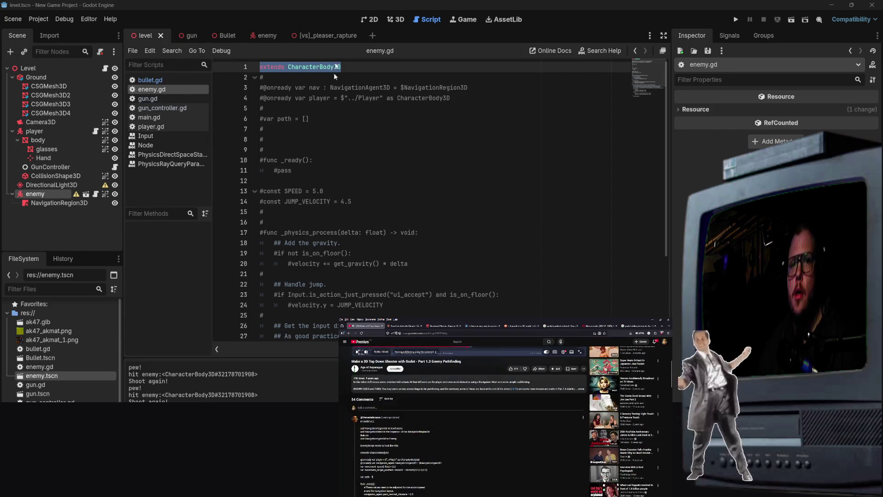
pyautogui.scroll(-2, 333, 73)
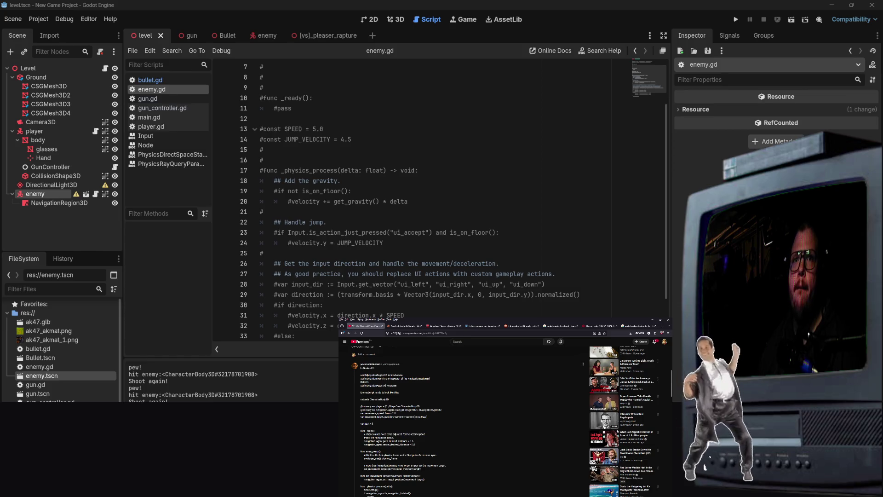
pyautogui.moveTo(360, 401)
pyautogui.mouseDown()
pyautogui.moveTo(402, 434)
pyautogui.moveTo(435, 419)
pyautogui.moveTo(444, 468)
pyautogui.mouseUp()
pyautogui.scroll(-4, 439, 441)
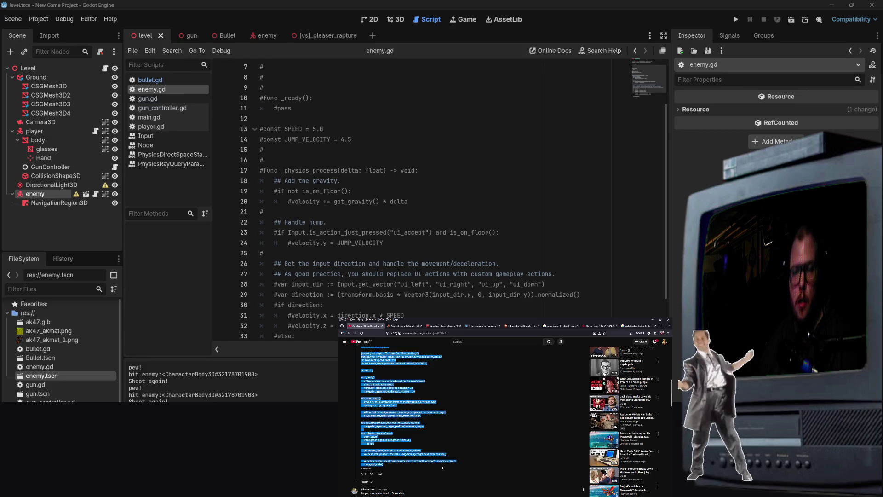
# - Paste the navigation-agent code over the old commented-out lines in enemy.gd
pyautogui.click(361, 232)
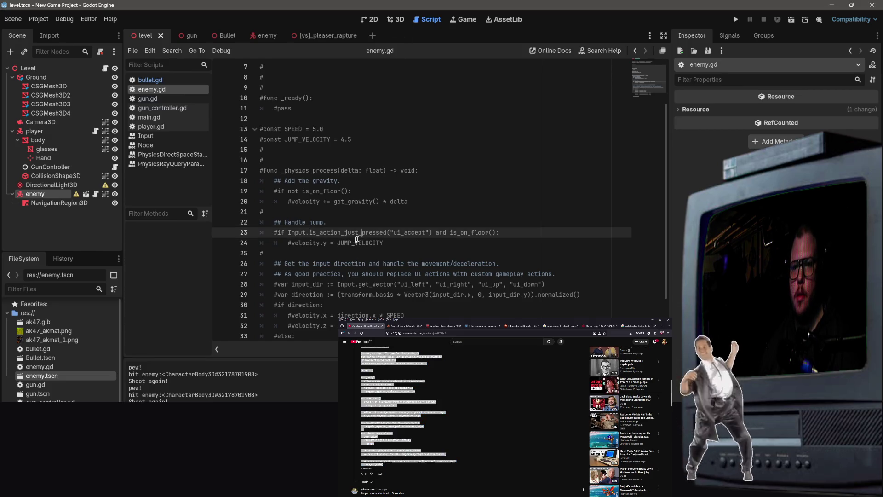
pyautogui.scroll(2, 363, 221)
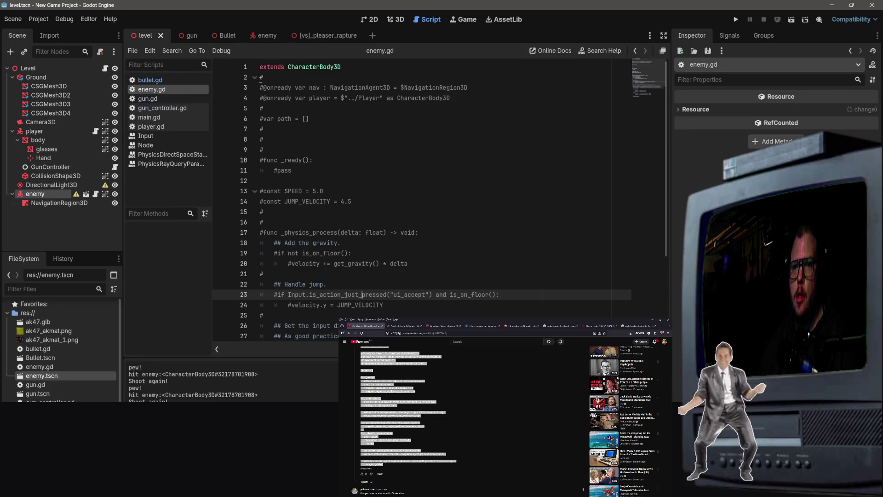
pyautogui.moveTo(260, 79)
pyautogui.mouseDown()
pyautogui.moveTo(276, 105)
pyautogui.moveTo(490, 243)
pyautogui.moveTo(453, 329)
pyautogui.mouseUp()
pyautogui.hotkey('ctrl', 'v')
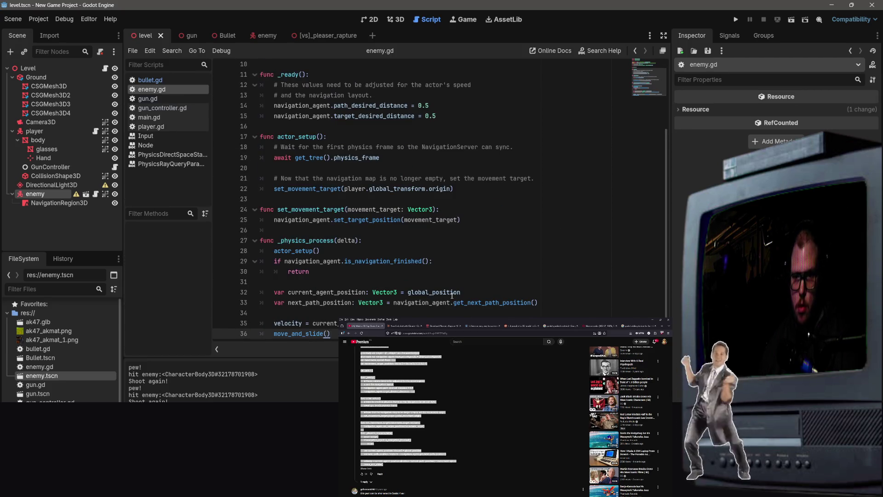
# - Delete the duplicate 'extends CharacterBody3D' line at the top of enemy.gd
pyautogui.scroll(3, 452, 296)
pyautogui.click(487, 223)
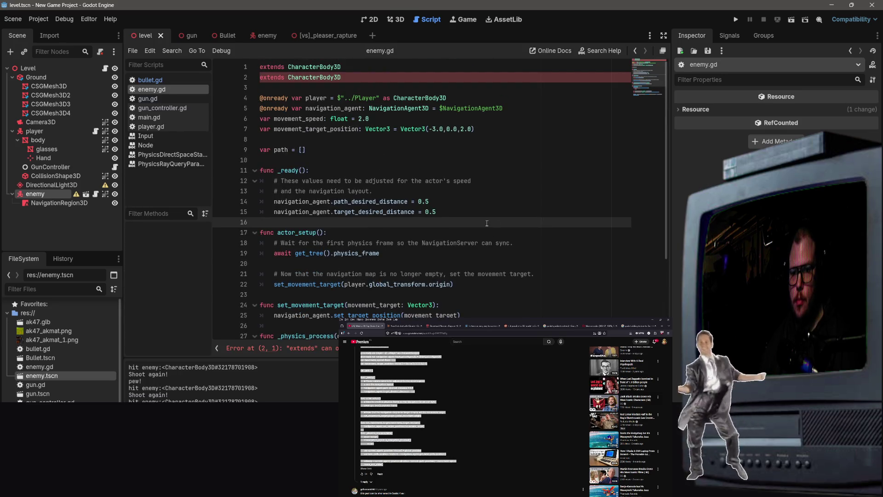
pyautogui.click(342, 67)
pyautogui.hotkey('shift', 'Home')
pyautogui.press('BackSpace')
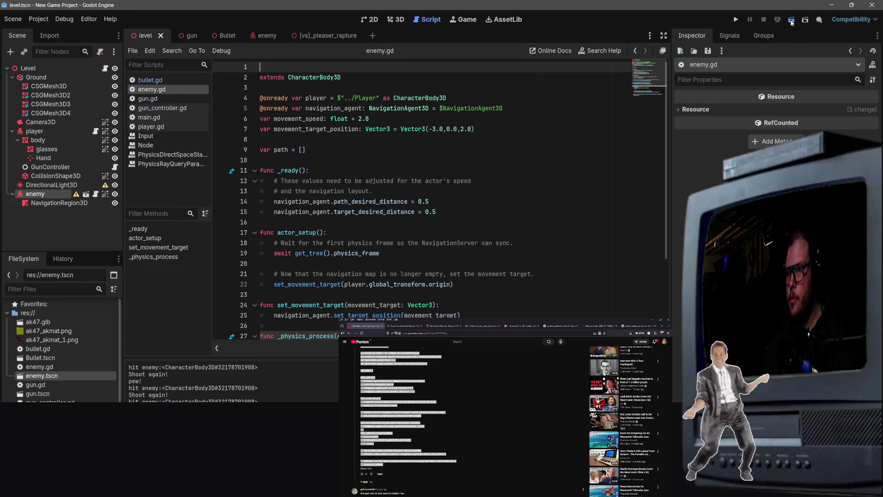
# - Run the scene and scroll to the 'path_desired_distance' error on line 14
pyautogui.click(791, 21)
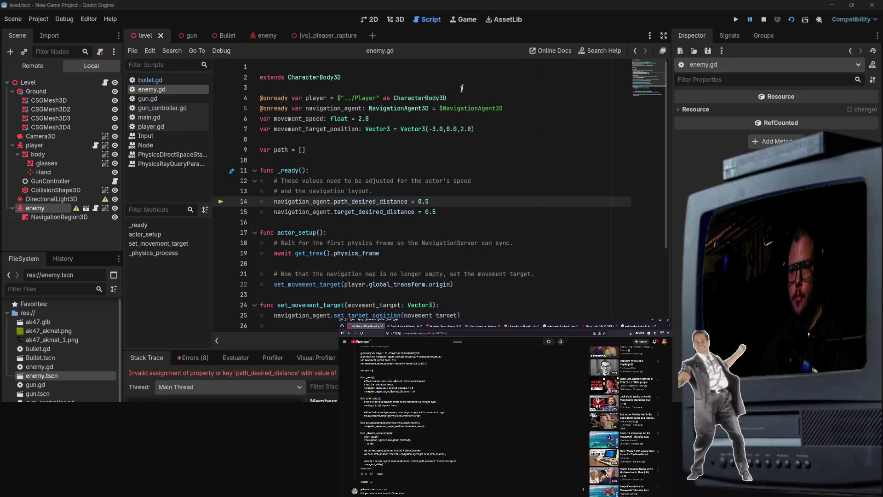
pyautogui.scroll(5, 468, 466)
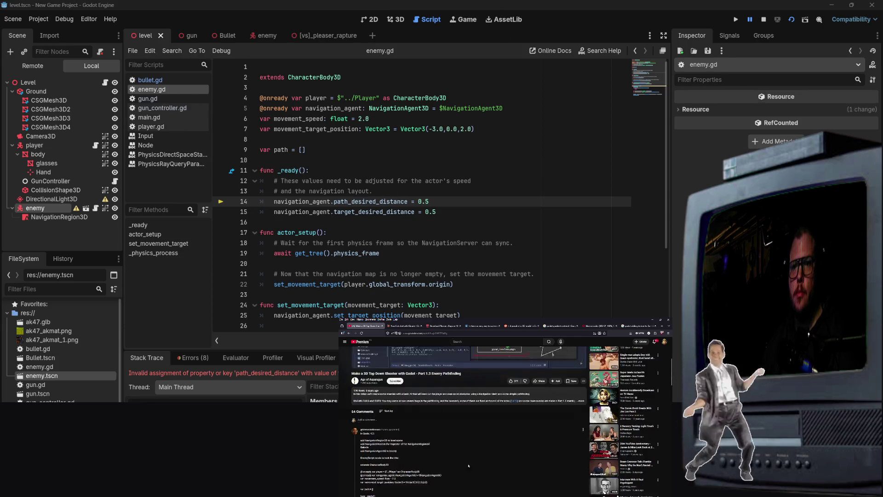
pyautogui.scroll(3, 468, 466)
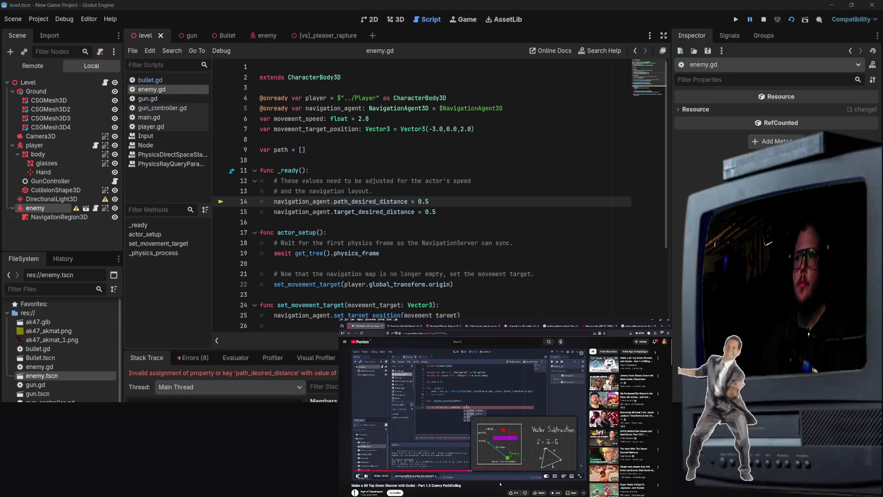